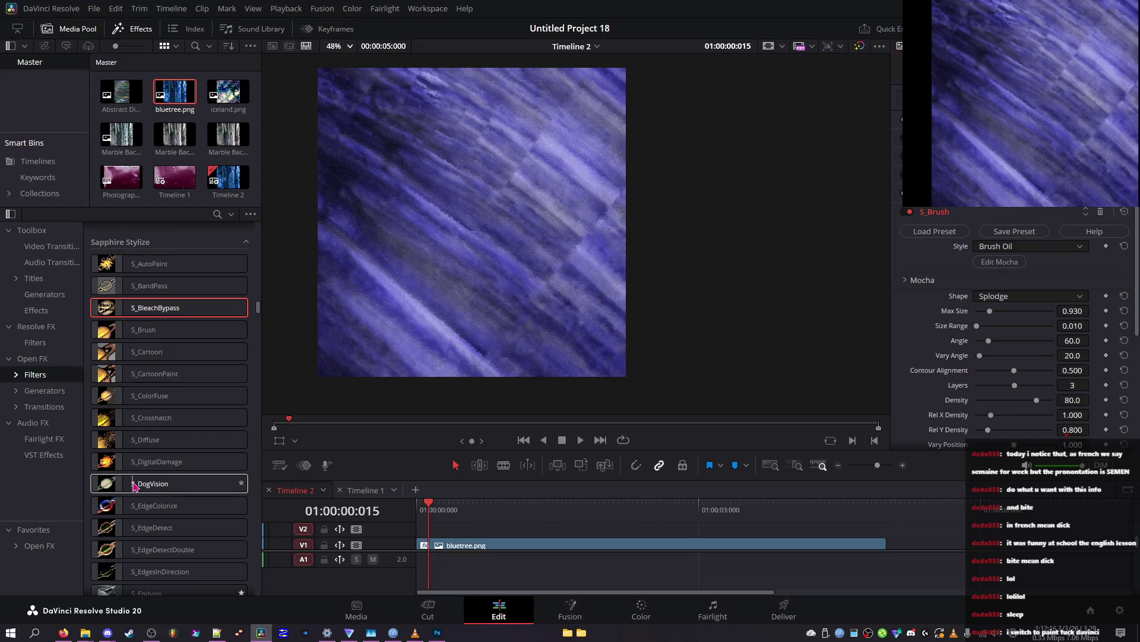
Step: Adjust S_DogVision's Rotate Channels amount and switch Channels to Magenta-Green
left_click_drag(974, 319, 1094, 330)
left_click(1011, 299)
left_click(1012, 346)
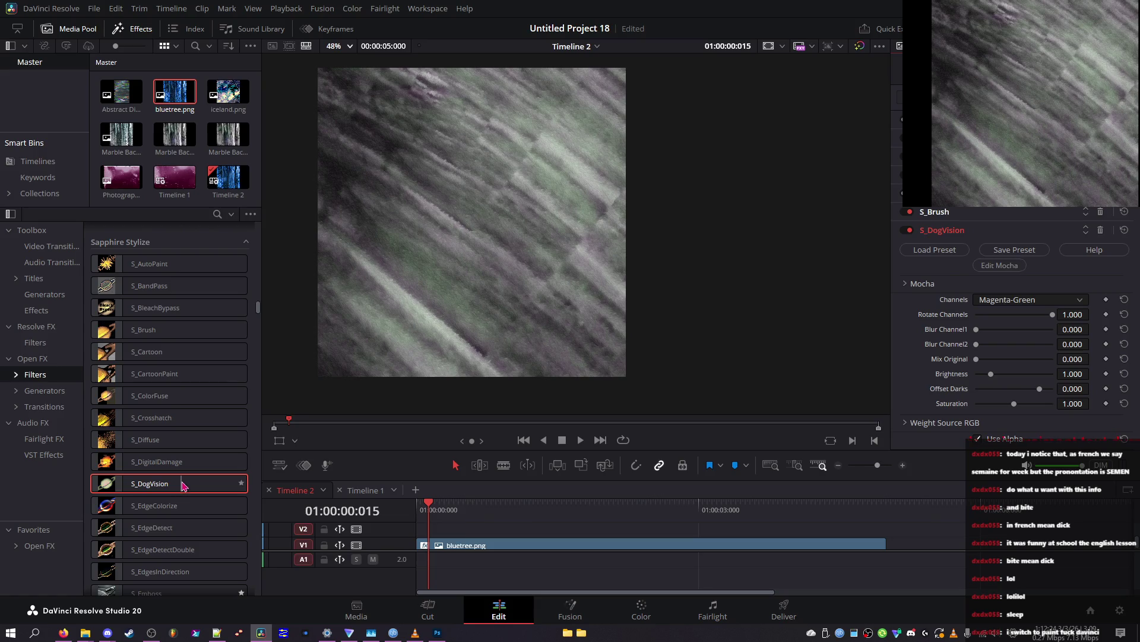
Step: Delete S_DogVision from the bluetree clip's effect stack
left_click(1102, 230)
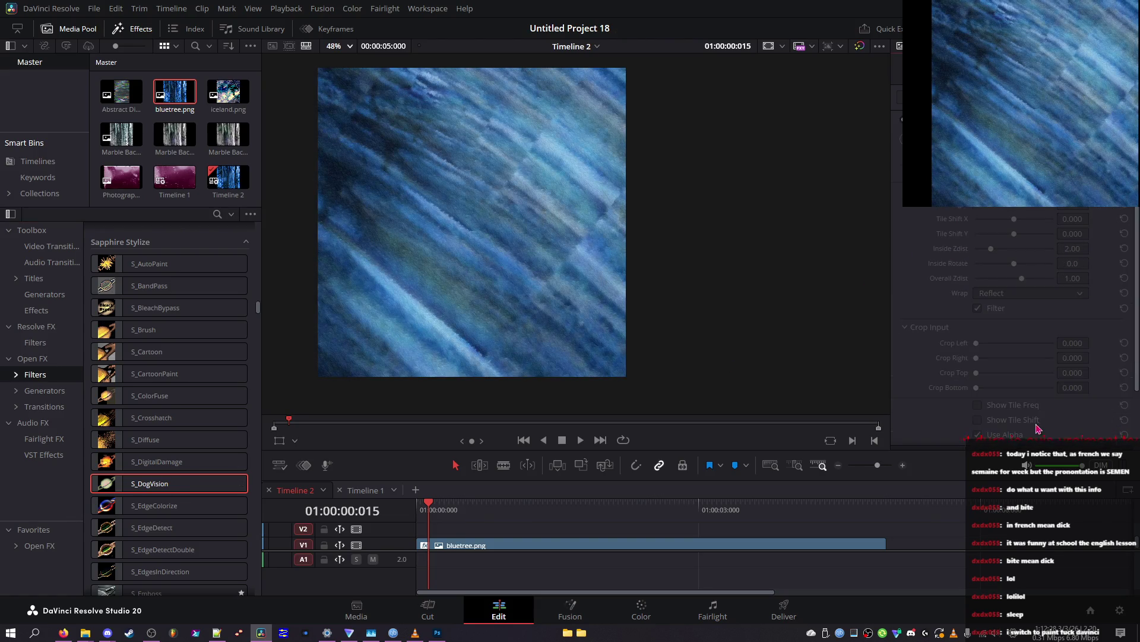
scroll(885, 408, "down", 2)
scroll(897, 407, "down", 2)
scroll(741, 377, "up", 1)
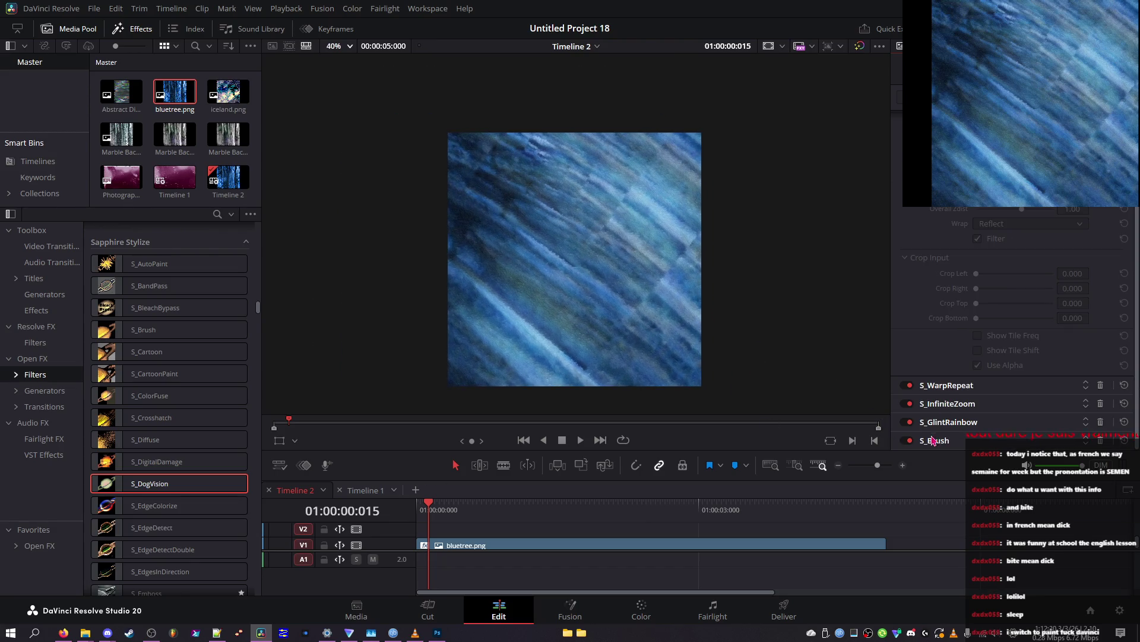
Step: Toggle S_InfiniteZoom off and back on to compare the look
left_click(909, 423)
left_click(909, 423)
left_click(907, 404)
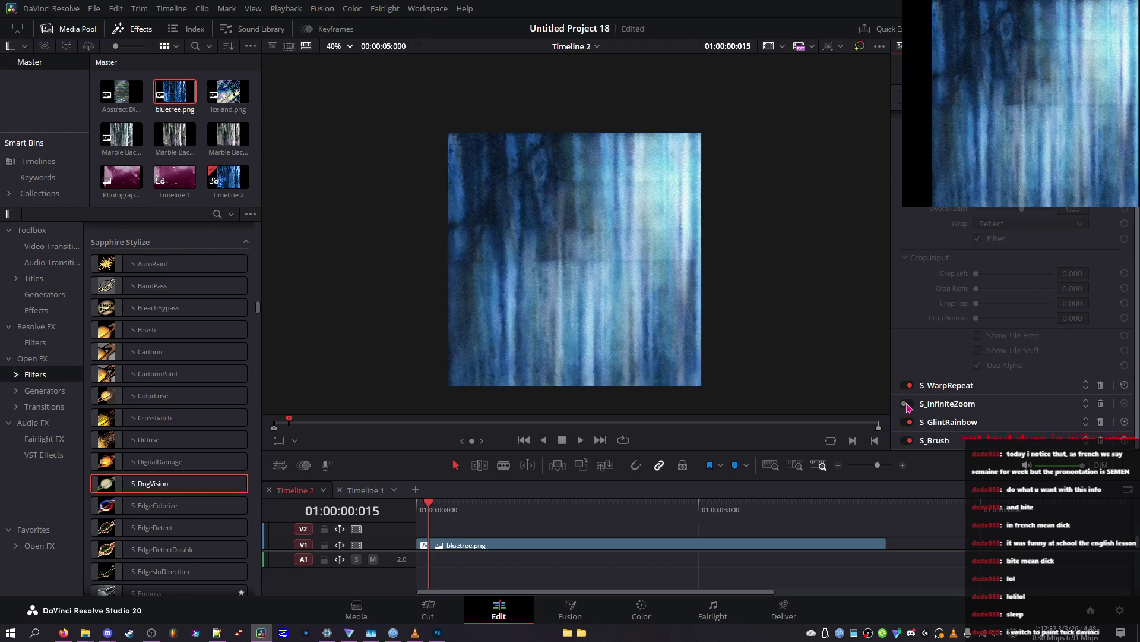
left_click(906, 404)
Step: Disable S_WarpRepeat, expand its parameters, and save the project
left_click(908, 385)
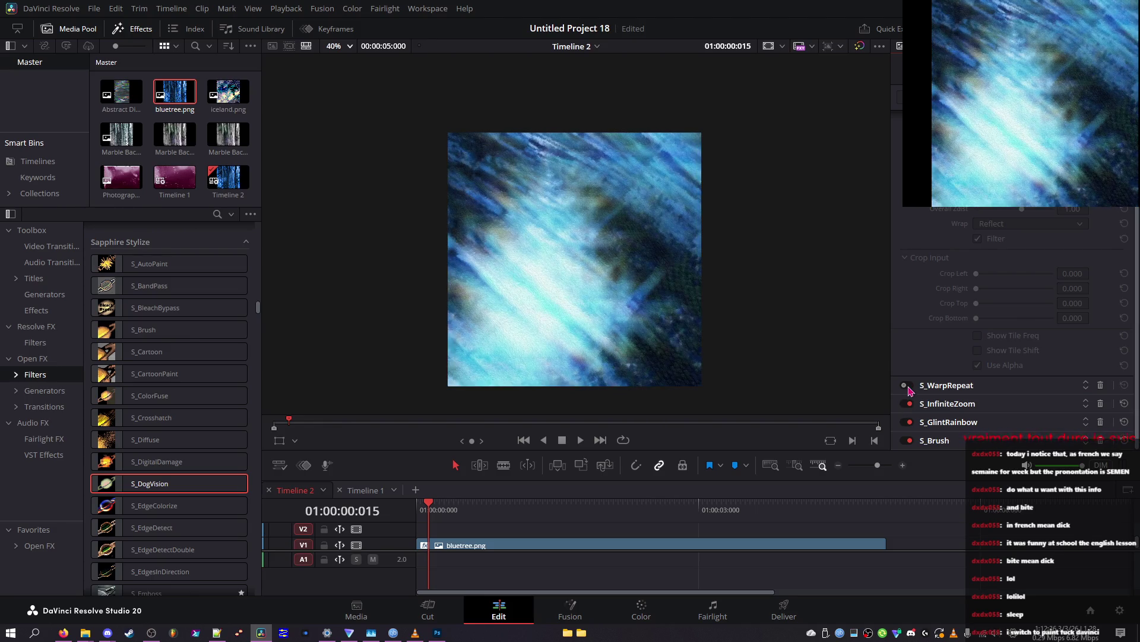
left_click(915, 385)
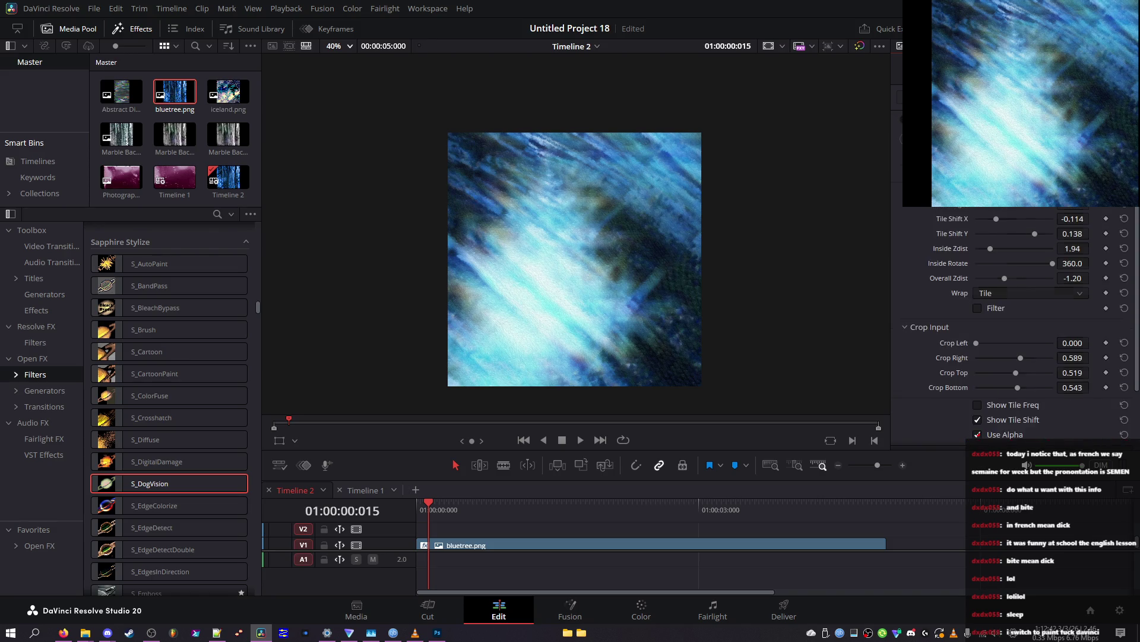
key("ctrl+s")
scroll(1020, 318, "up", 2)
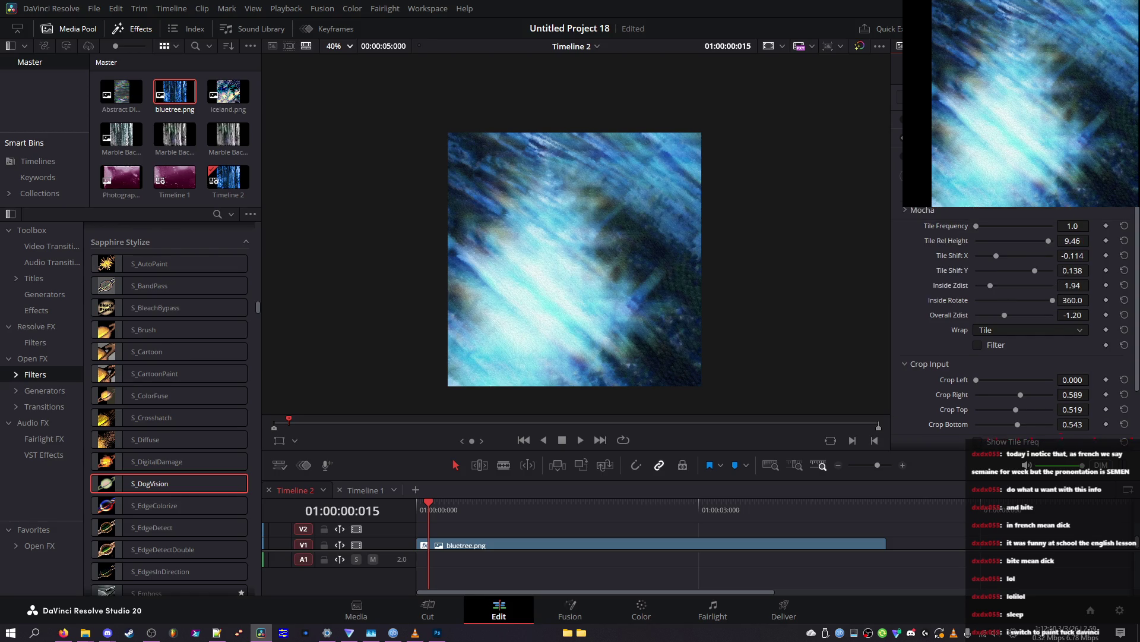
scroll(1020, 318, "up", 1)
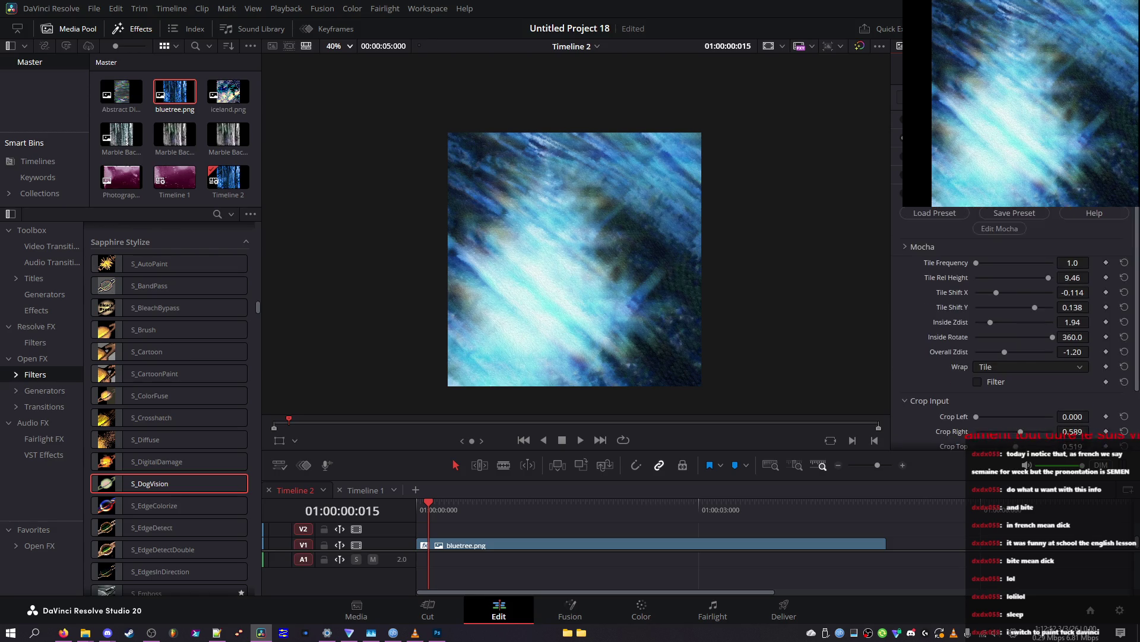
key("space")
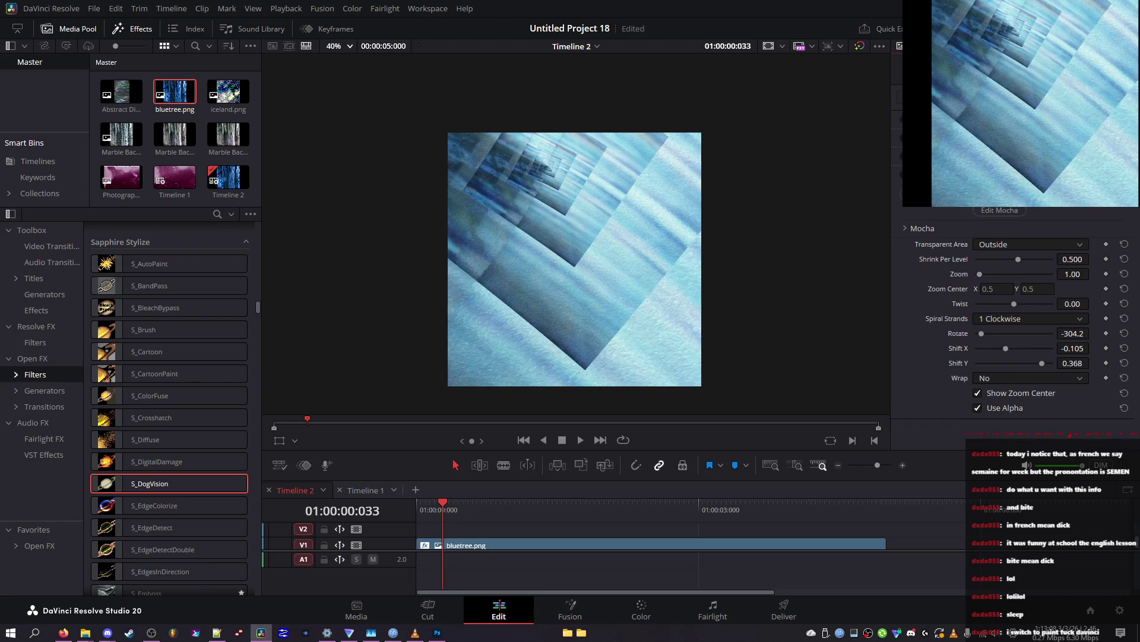
Step: Save, undo and redo recent effect edits, then nudge the tunnel warp's centre
key("ctrl+s")
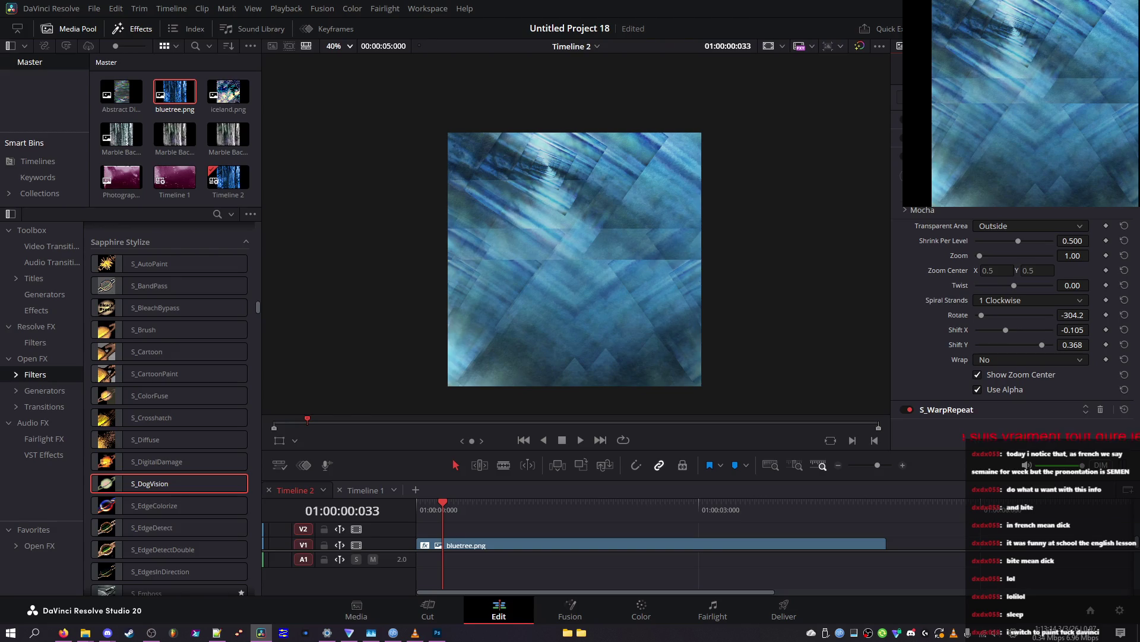
key("ctrl+z")
key("ctrl+z")
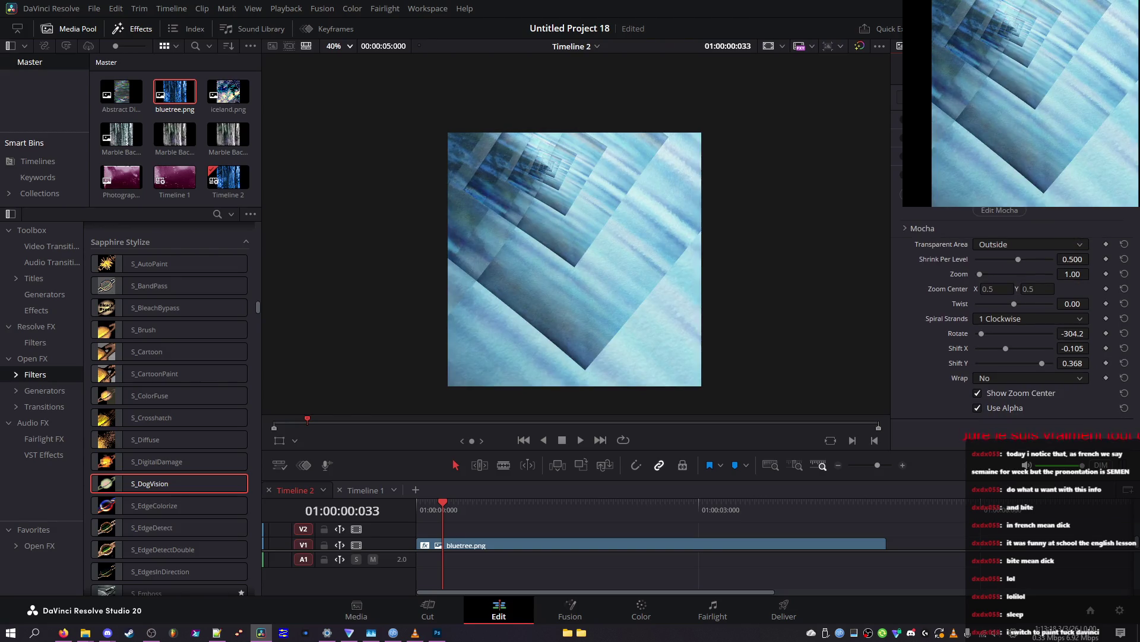
key("ctrl+z")
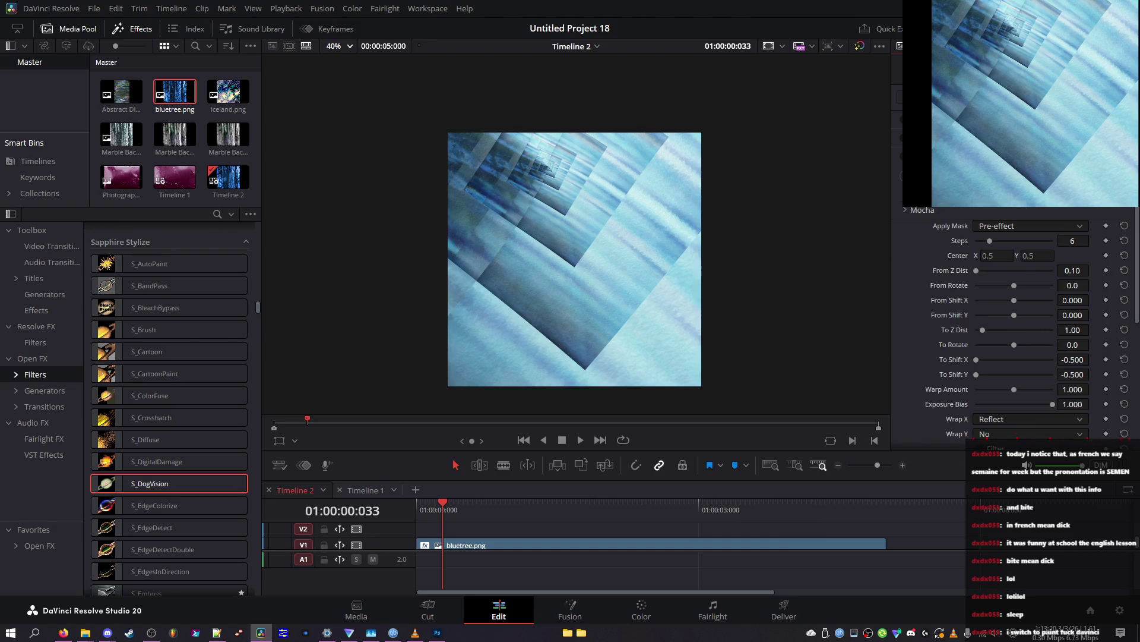
key("ctrl+z")
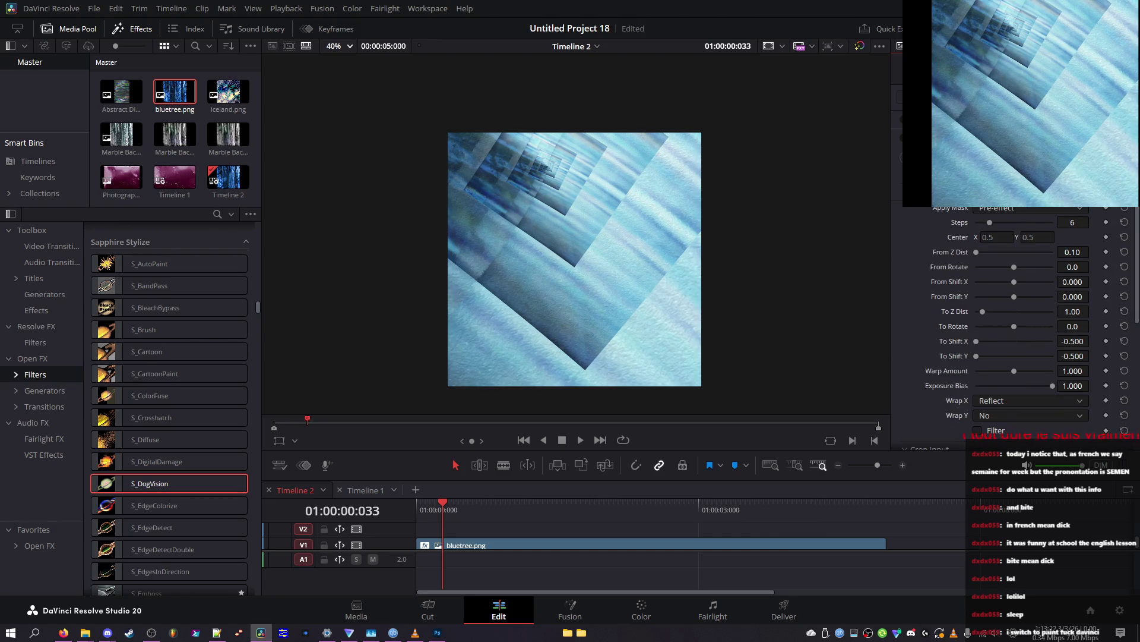
key("ctrl+z")
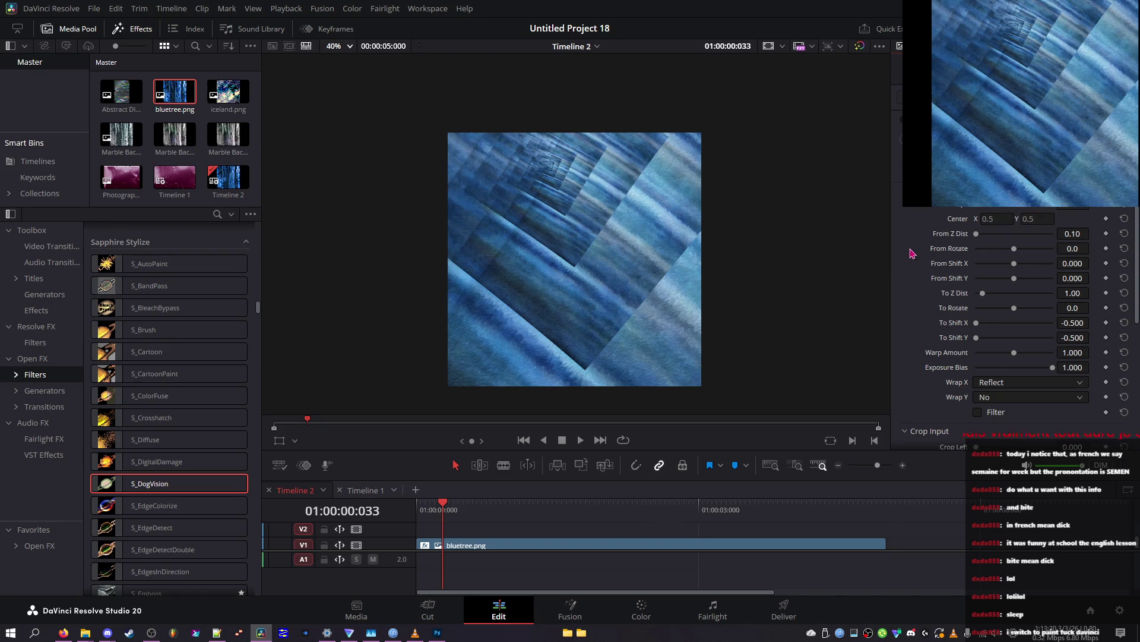
left_click_drag(1001, 218, 1010, 218)
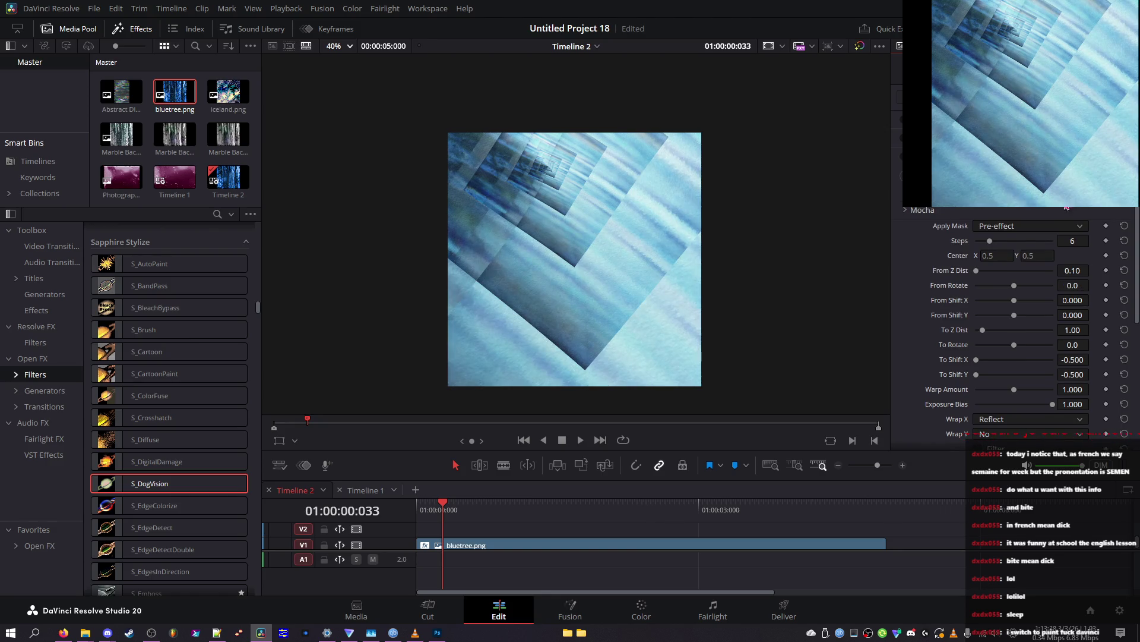
Step: Try Apply Mask set to Post-effect, then switch it back to Pre-effect
left_click(1004, 225)
left_click(1003, 255)
left_click(1004, 230)
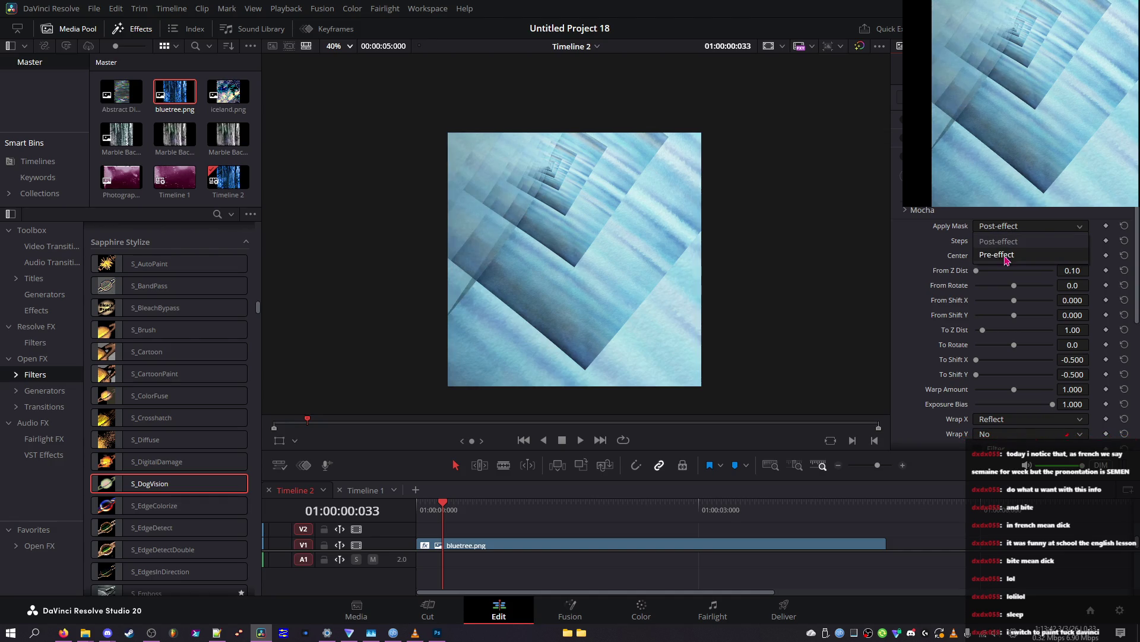
left_click(1005, 255)
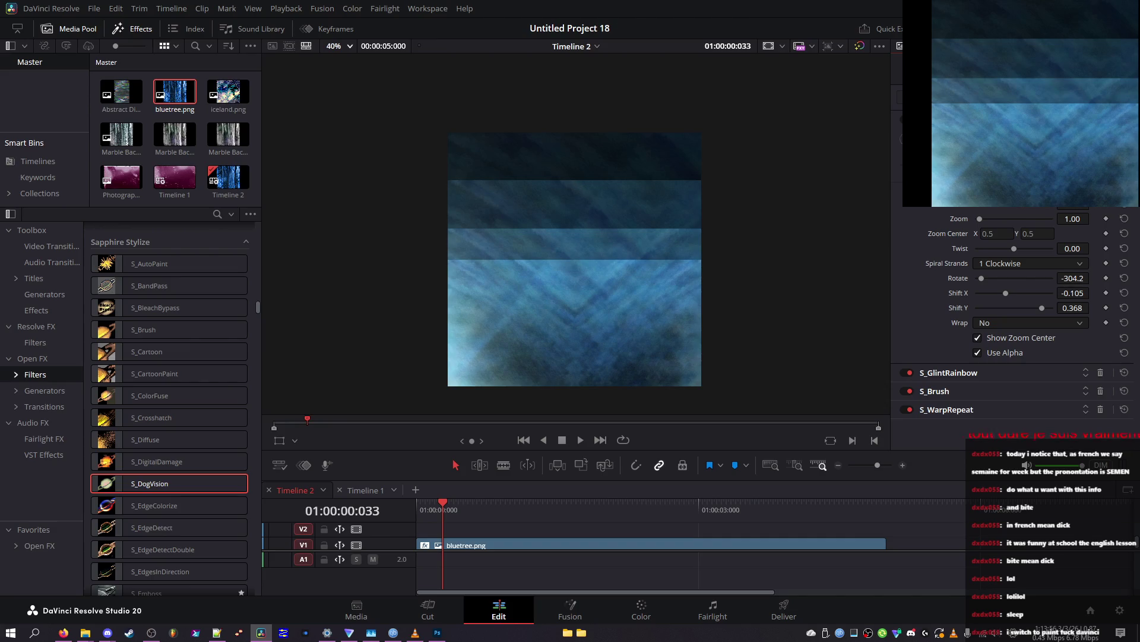
Step: Undo S_GlintRainbow, S_Brush and S_WarpRepeat, briefly redoing WarpRepeat, then save
key("ctrl+z")
key("ctrl+z")
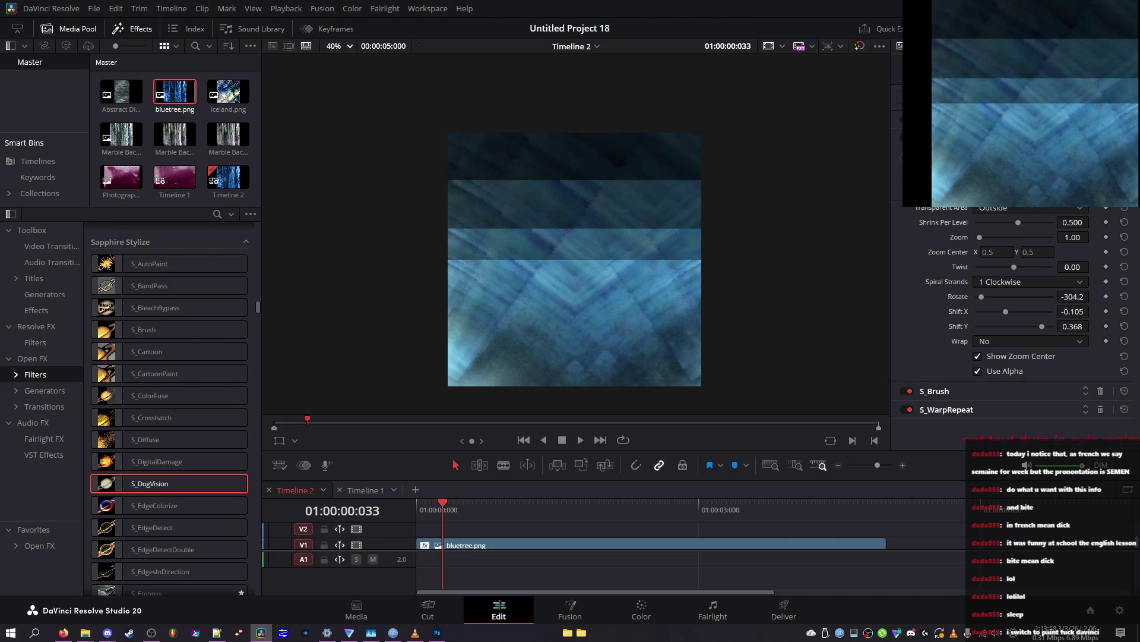
key("ctrl+z")
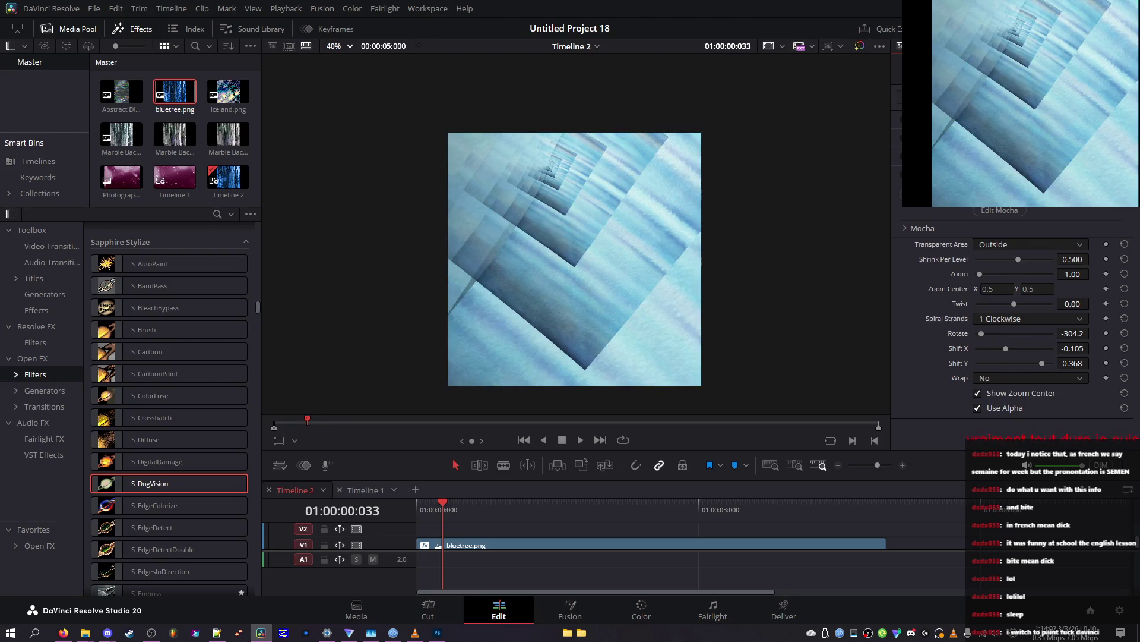
key("ctrl+shift+z")
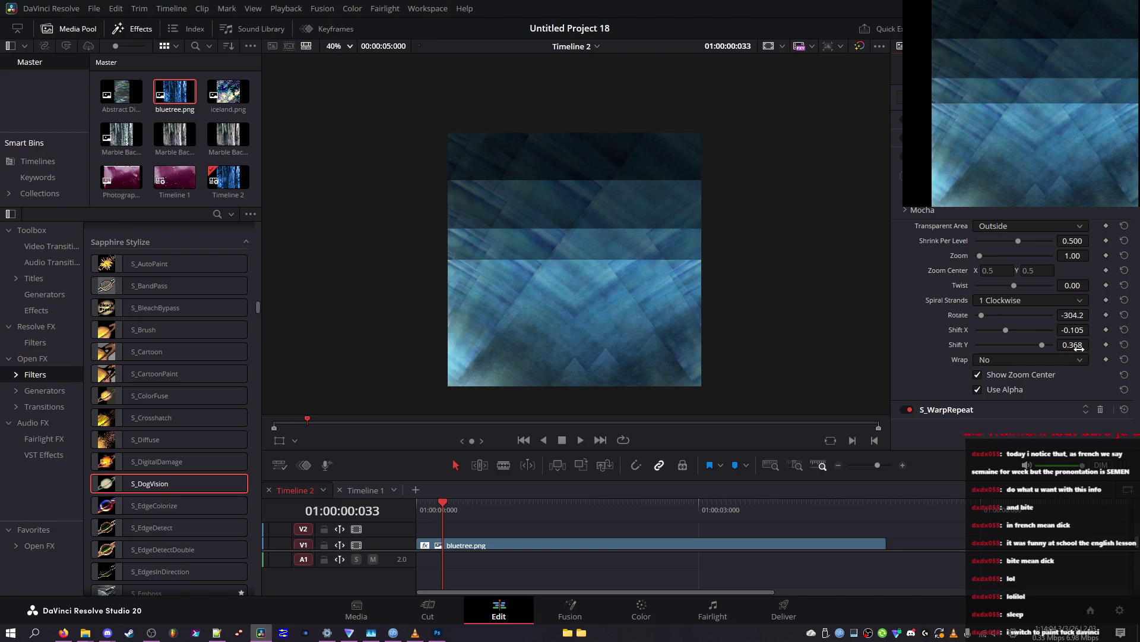
key("ctrl+z")
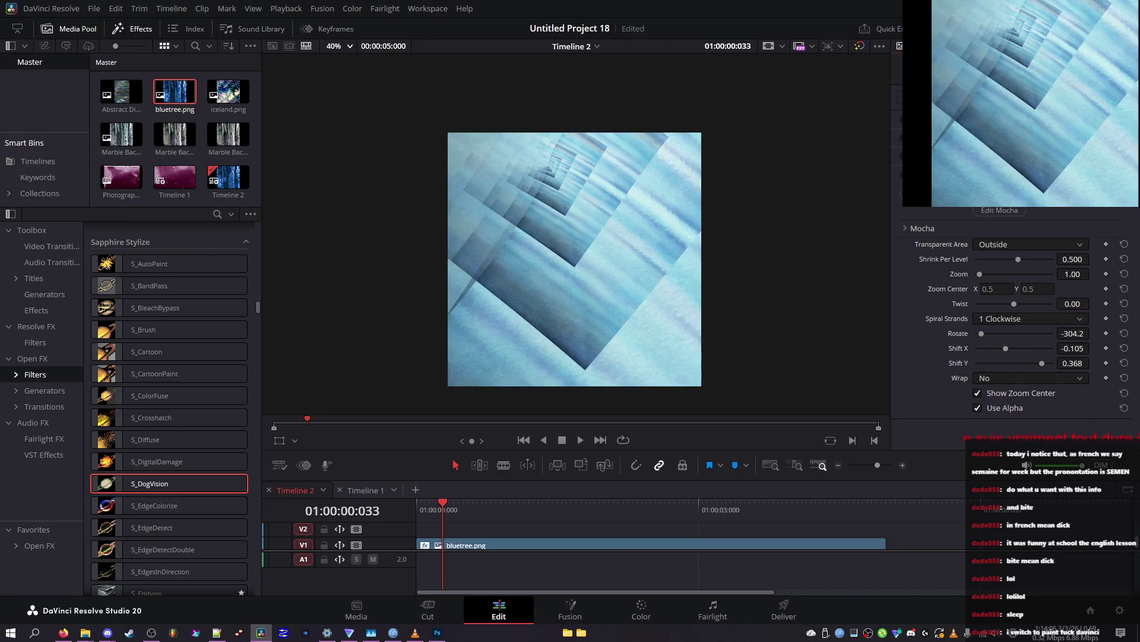
key("ctrl+s")
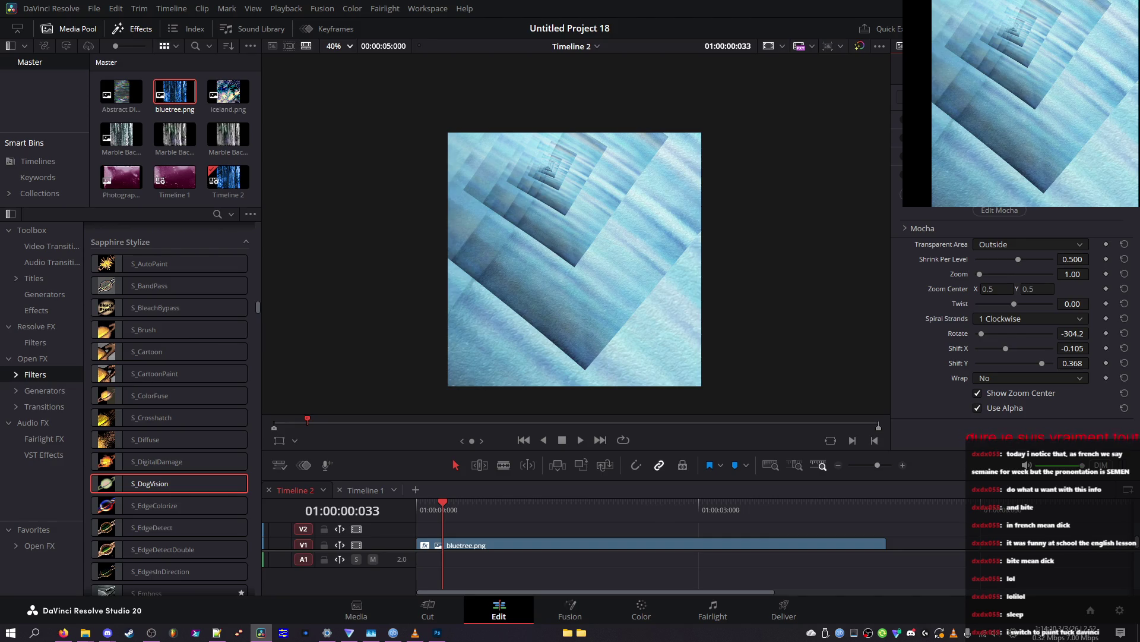
Step: Compare darker, icy-blue and watercolour versions, saving along the way
key("ctrl+z")
key("ctrl+s")
key("ctrl+z")
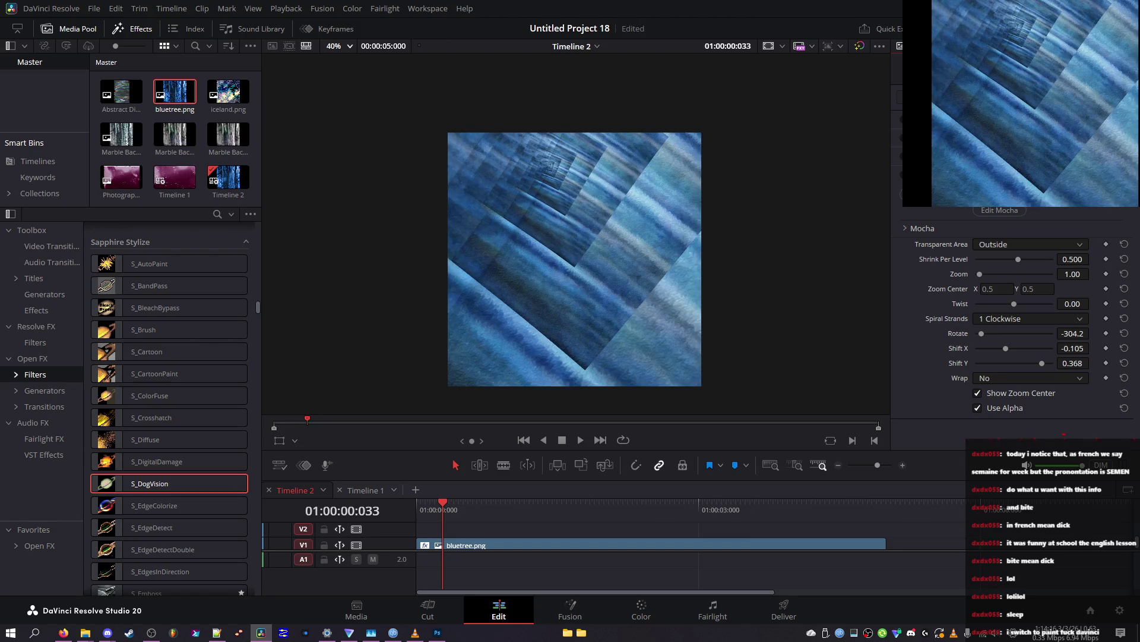
key("ctrl+z")
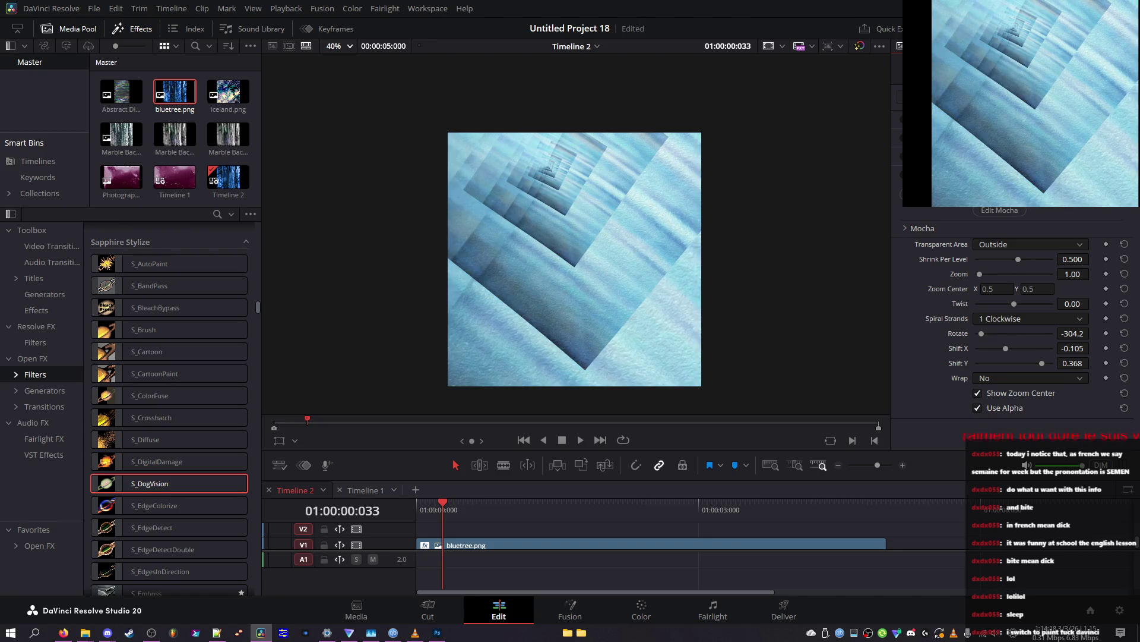
key("ctrl+z")
key("ctrl+s")
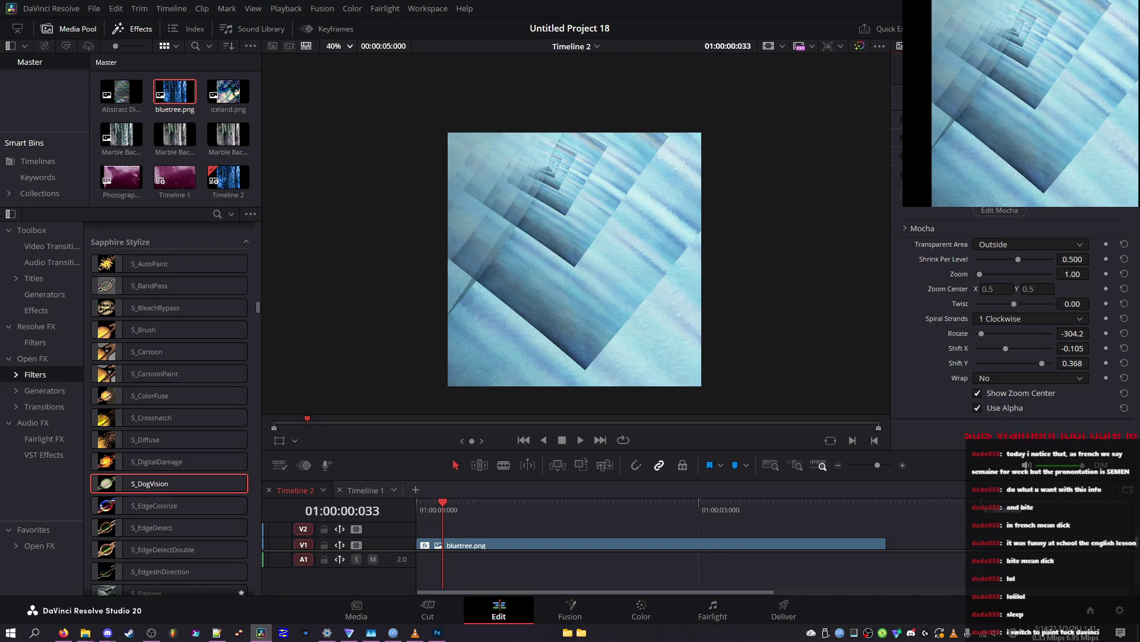
key("ctrl+z")
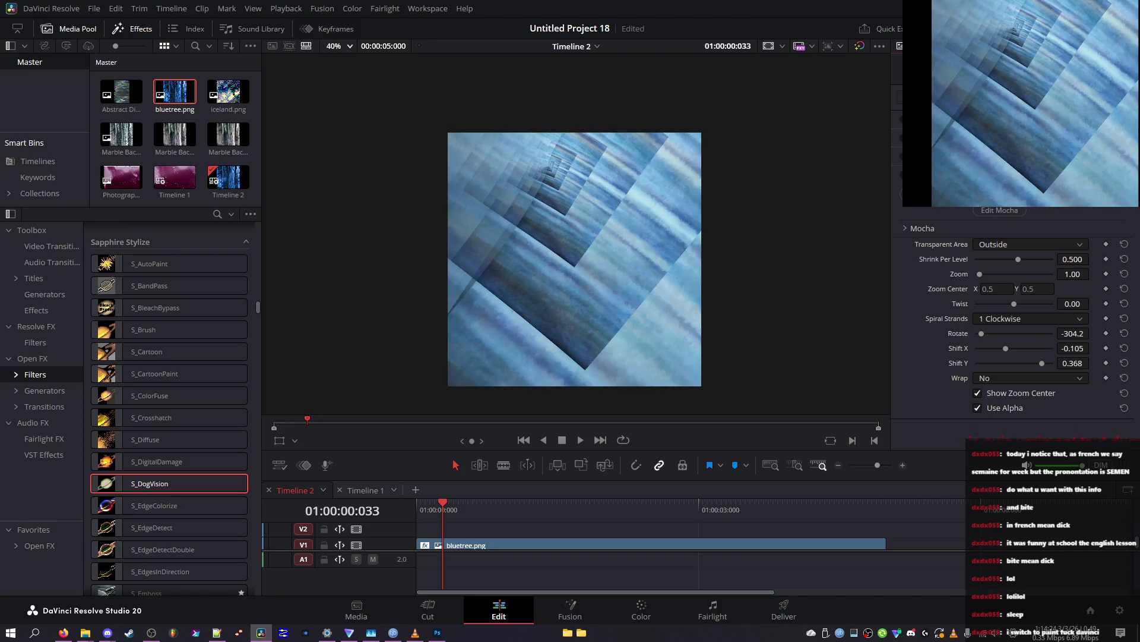
key("ctrl+z")
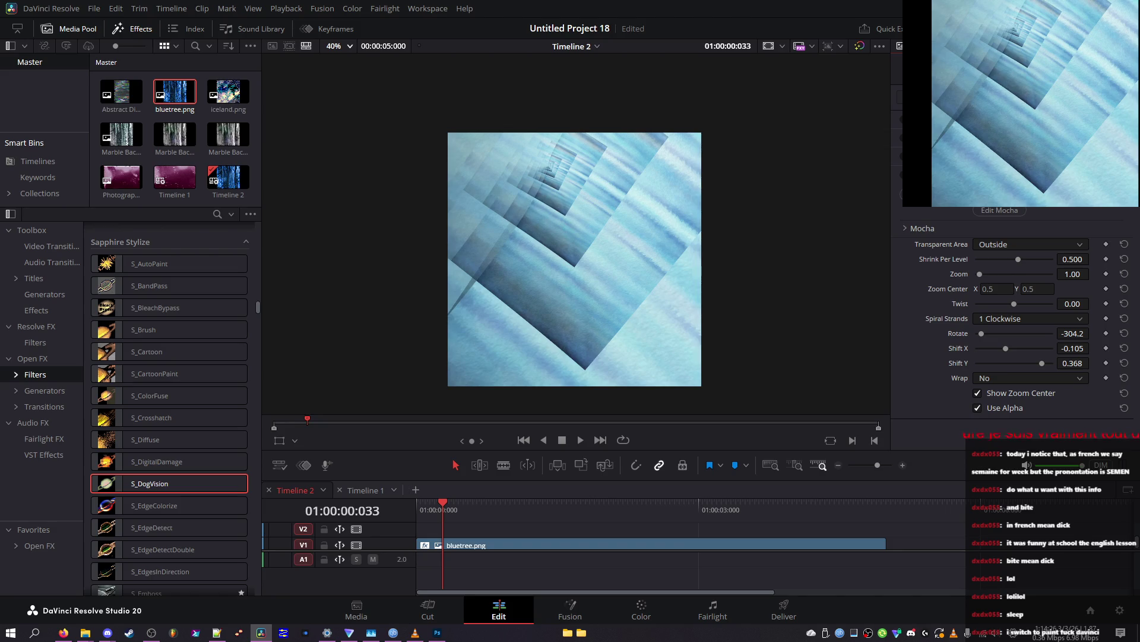
key("ctrl+z")
key("ctrl+z")
key("ctrl+z")
key("ctrl+s")
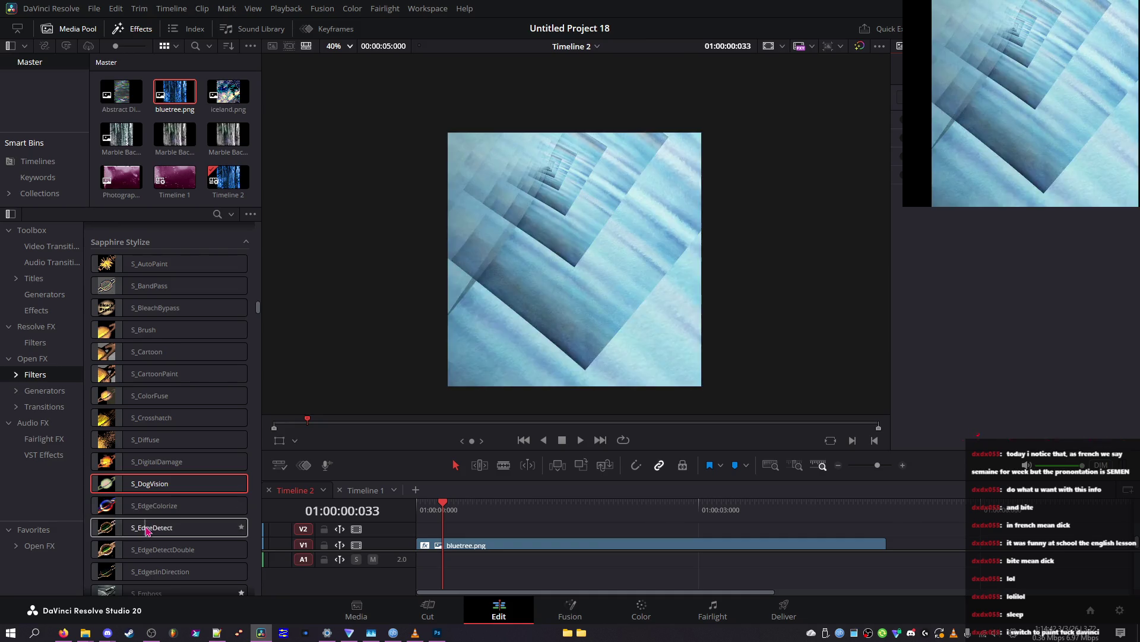
Step: Select the bluetree.png clip on V1 and jump the playhead to the start
scroll(145, 528, "down", 2)
scroll(145, 529, "down", 2)
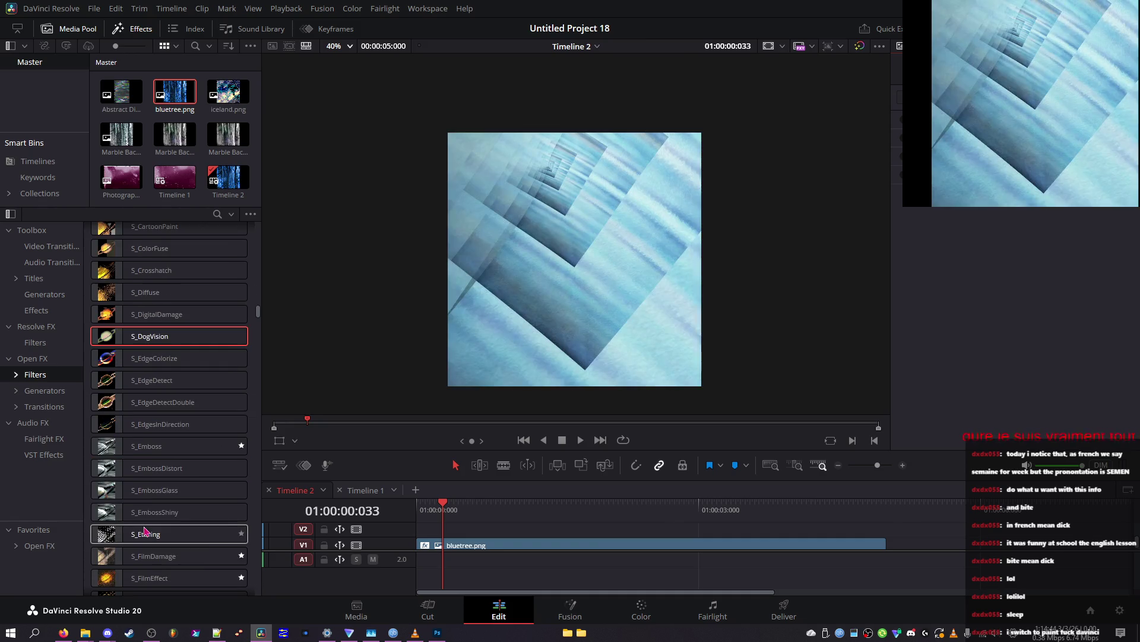
scroll(149, 522, "down", 4)
scroll(145, 474, "down", 6)
scroll(146, 416, "down", 3)
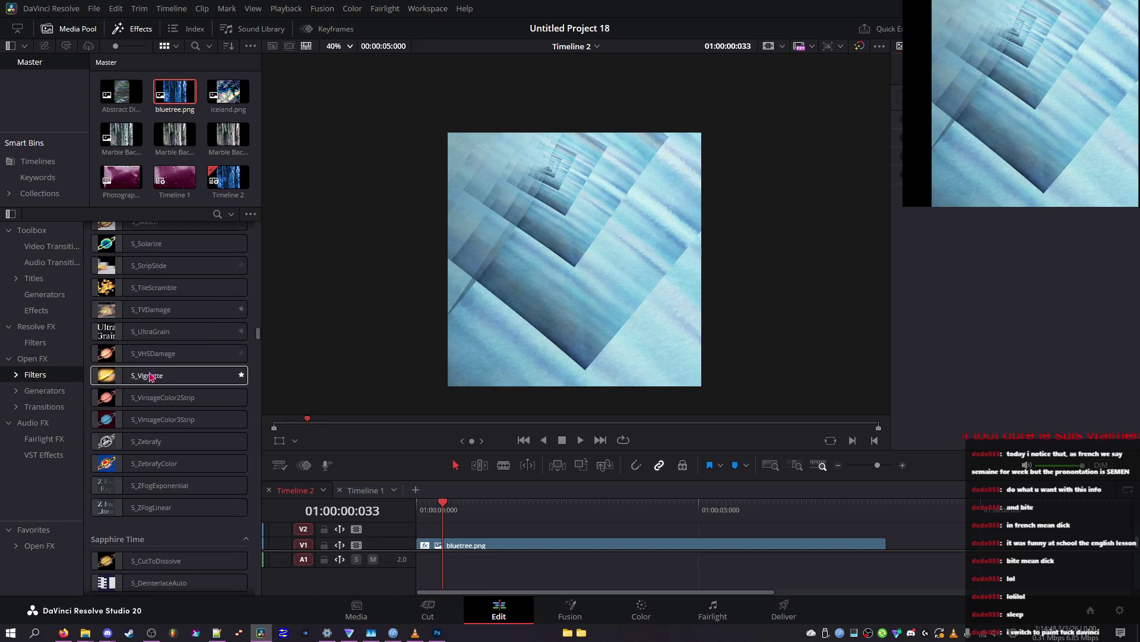
scroll(155, 316, "down", 3)
scroll(152, 316, "up", 10)
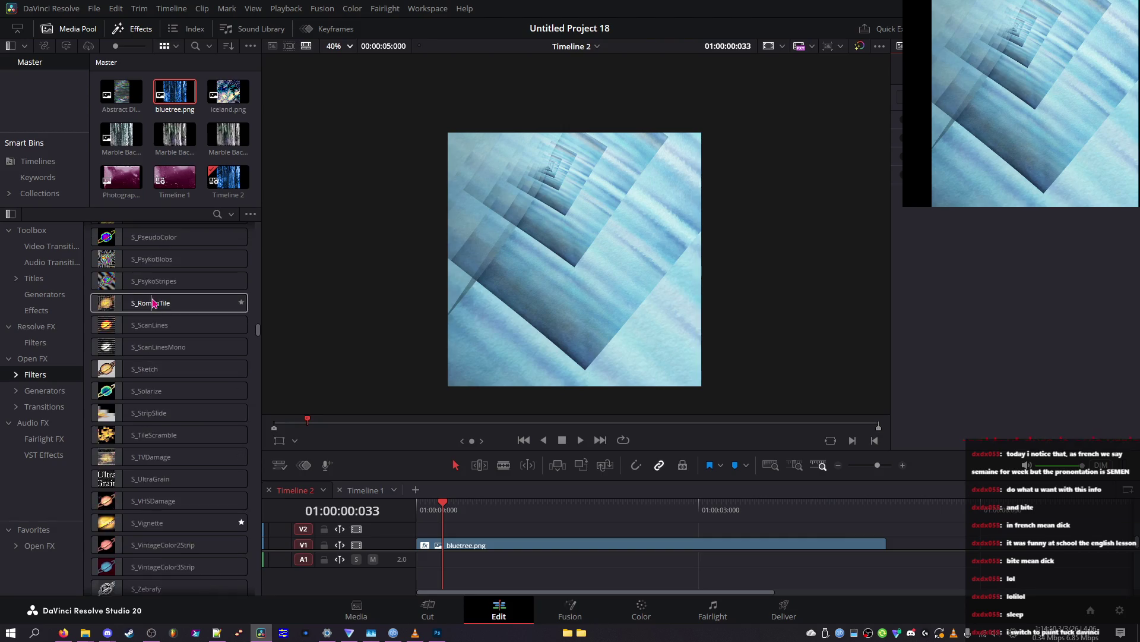
scroll(143, 333, "down", 10)
scroll(142, 363, "up", 5)
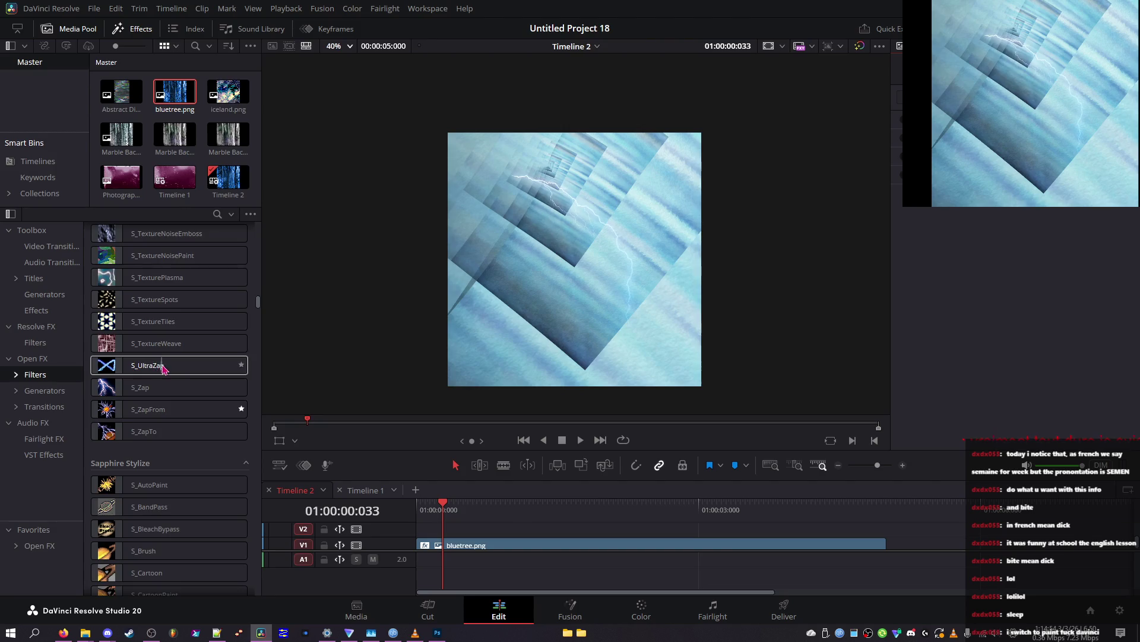
scroll(149, 370, "up", 10)
scroll(145, 374, "down", 10)
scroll(144, 378, "down", 5)
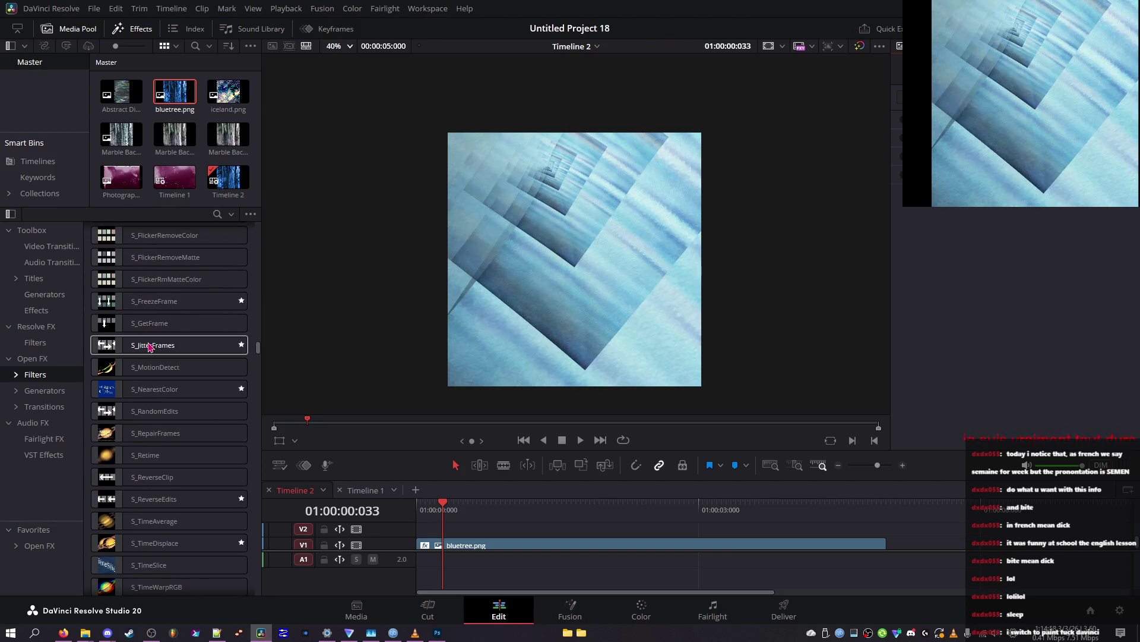
scroll(113, 356, "down", 5)
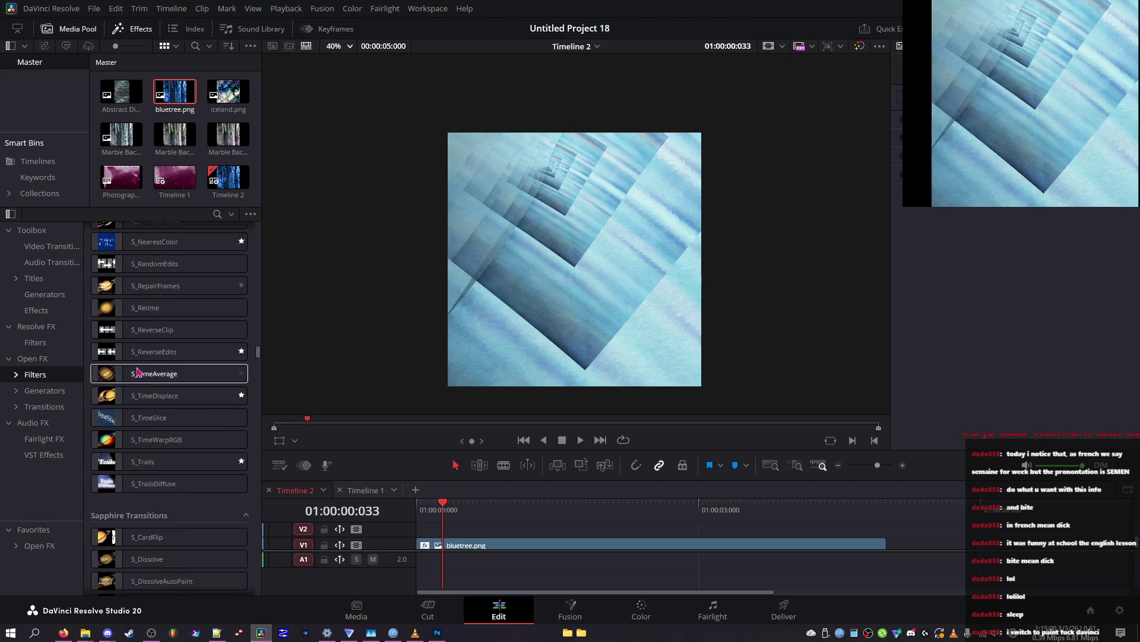
scroll(114, 366, "down", 5)
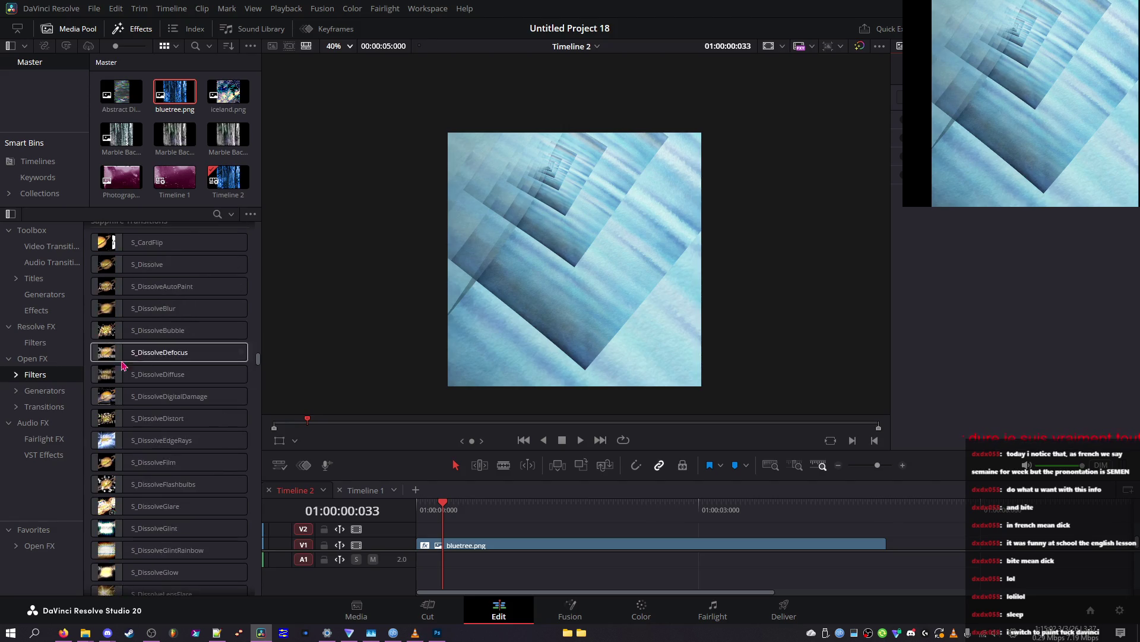
left_click(480, 545)
key("Home")
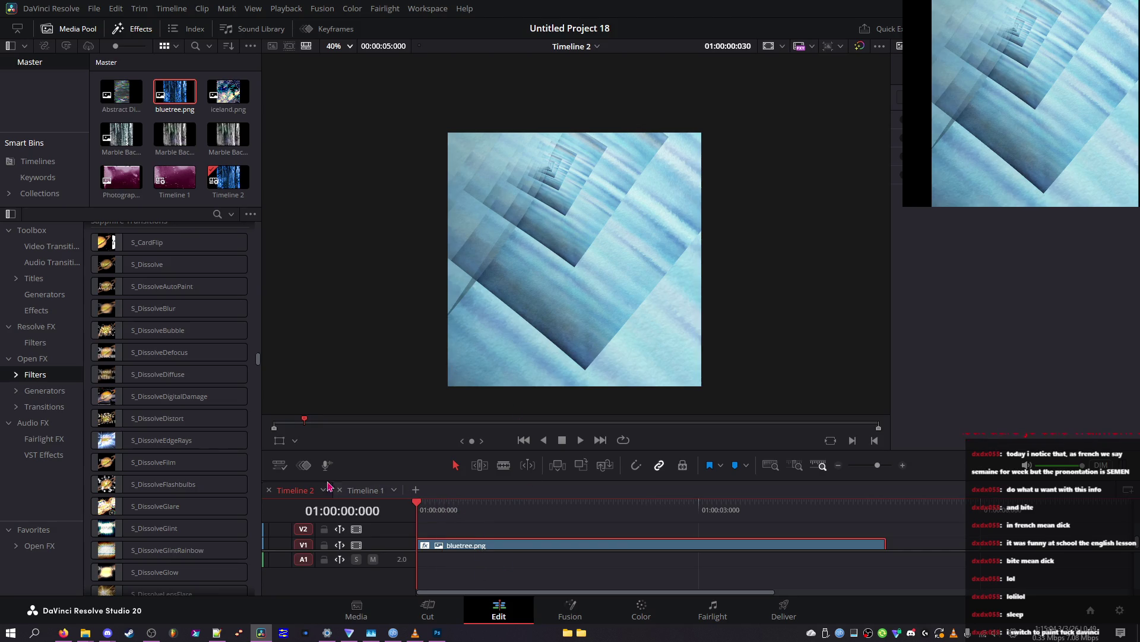
Step: Show the tiled image in the full-screen viewer
scroll(179, 449, "down", 8)
scroll(178, 450, "down", 8)
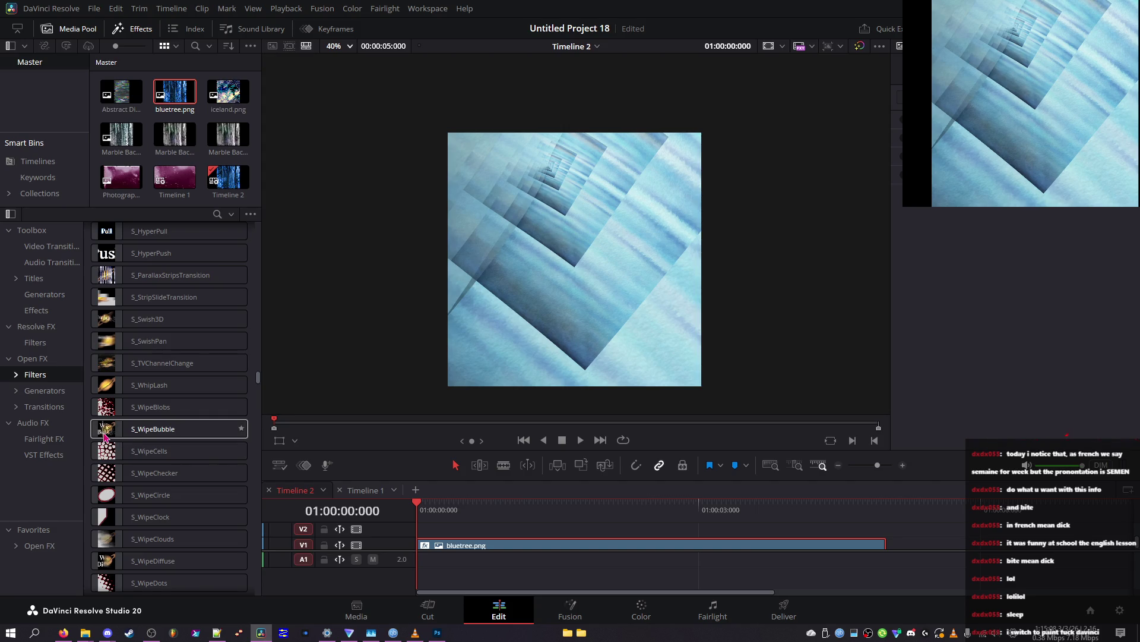
scroll(107, 439, "down", 8)
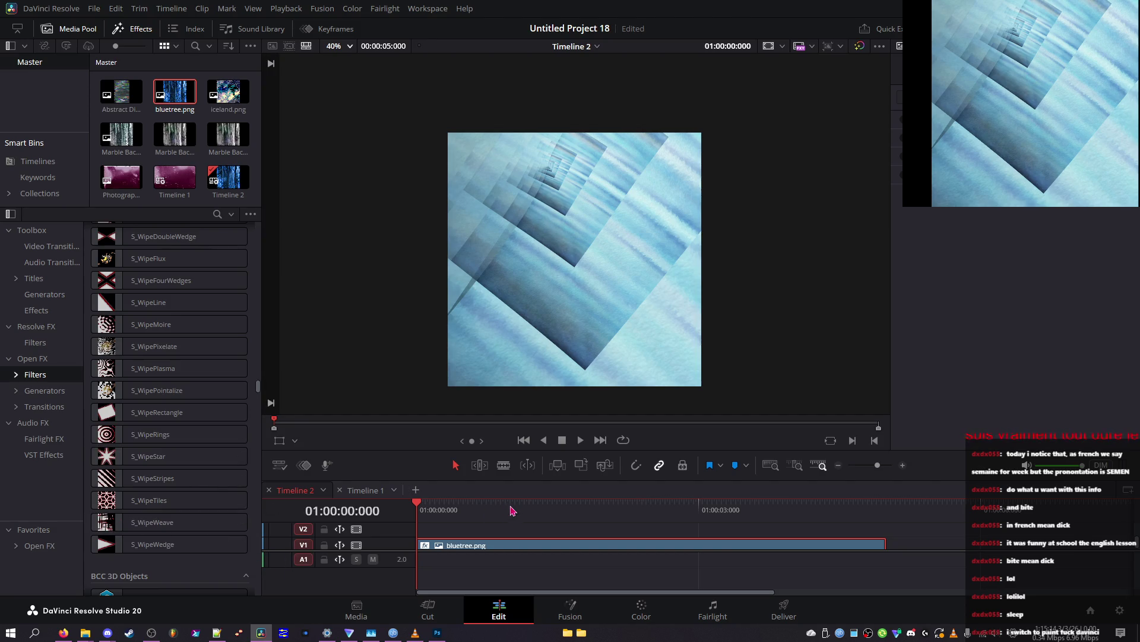
key("ctrl+f")
Step: Capture the full-screen tiled image to the clipboard, exit full-screen, and save the project
key("Print")
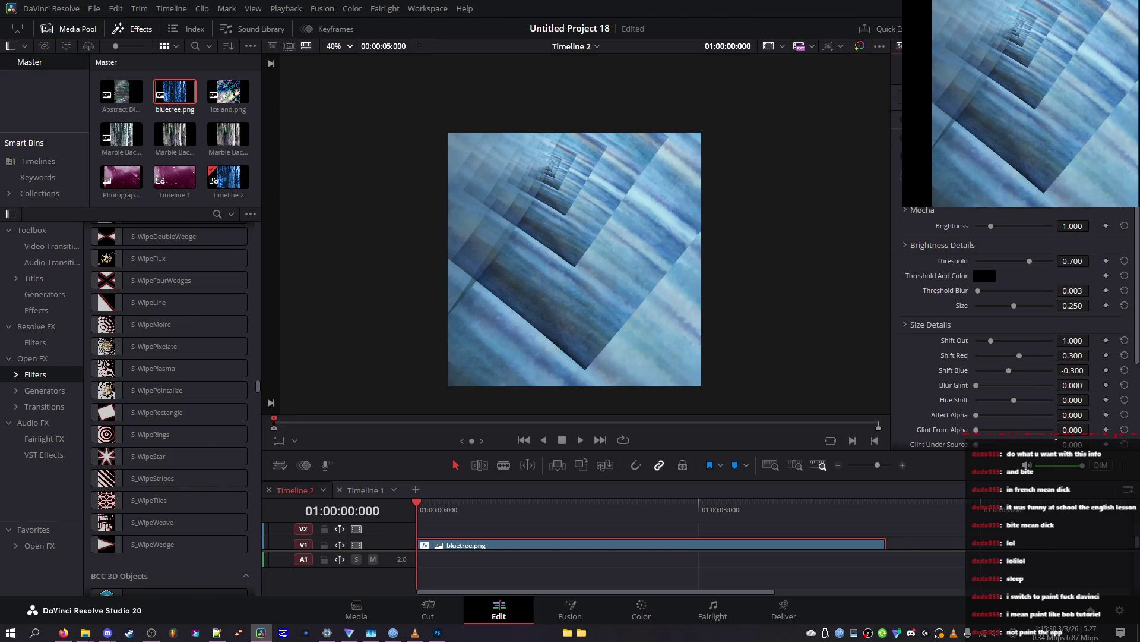
scroll(1018, 302, "up", 1)
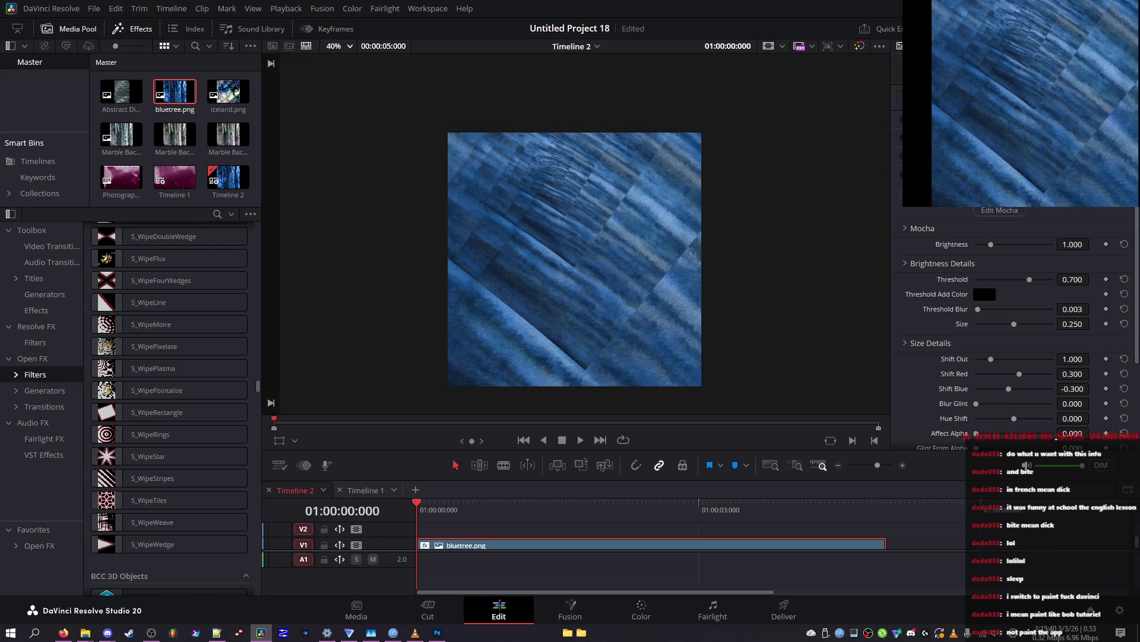
scroll(1018, 328, "down", 1)
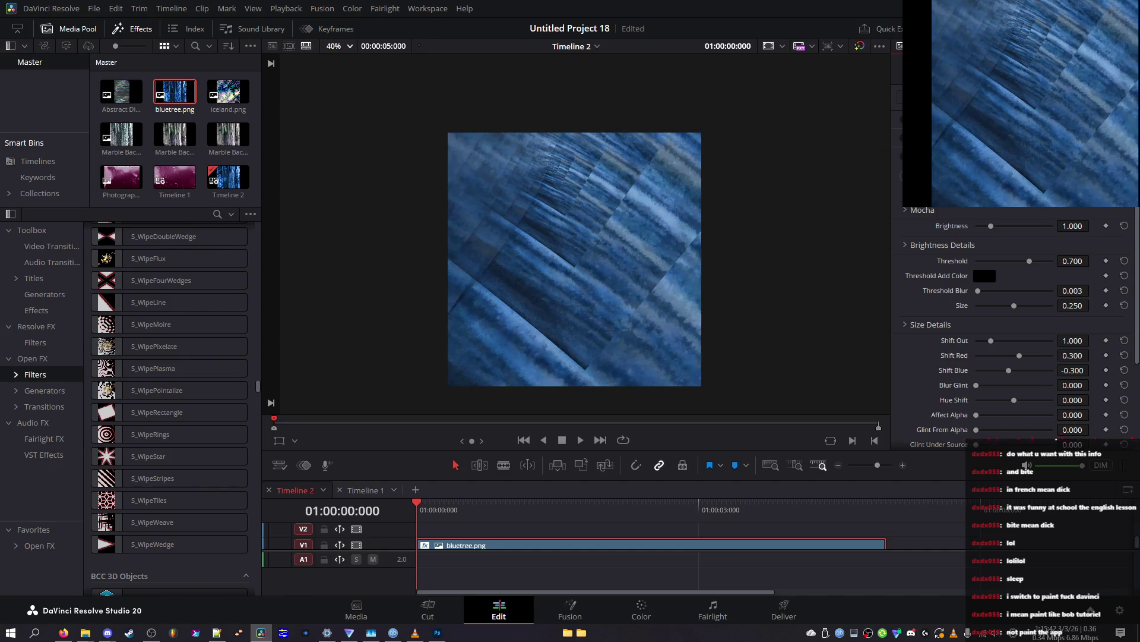
scroll(1017, 327, "down", 1)
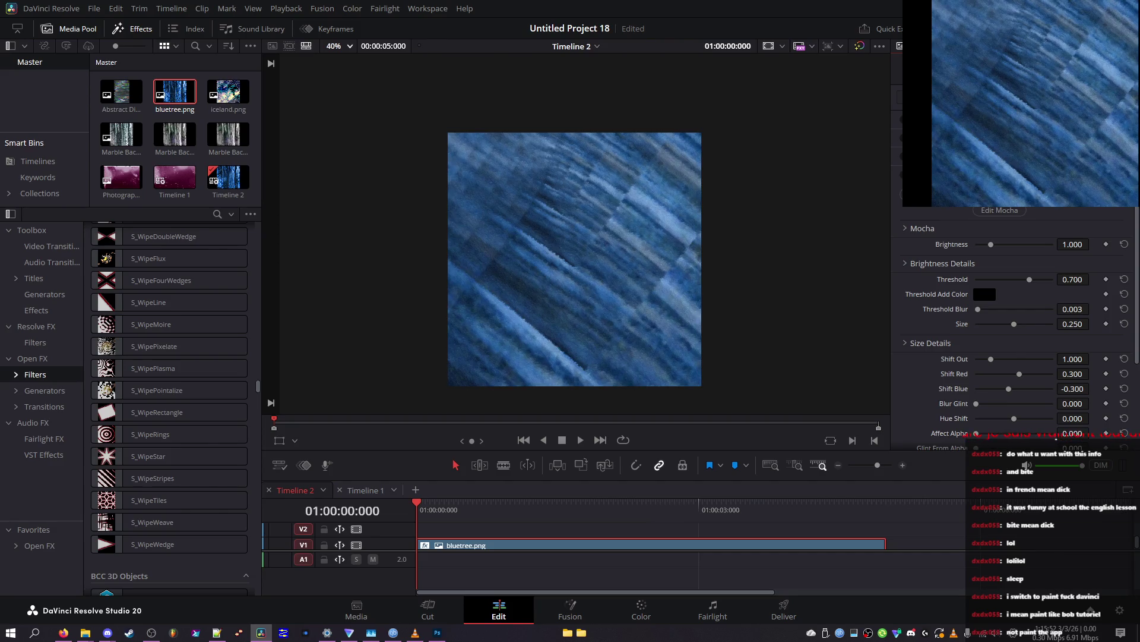
scroll(1016, 326, "down", 1)
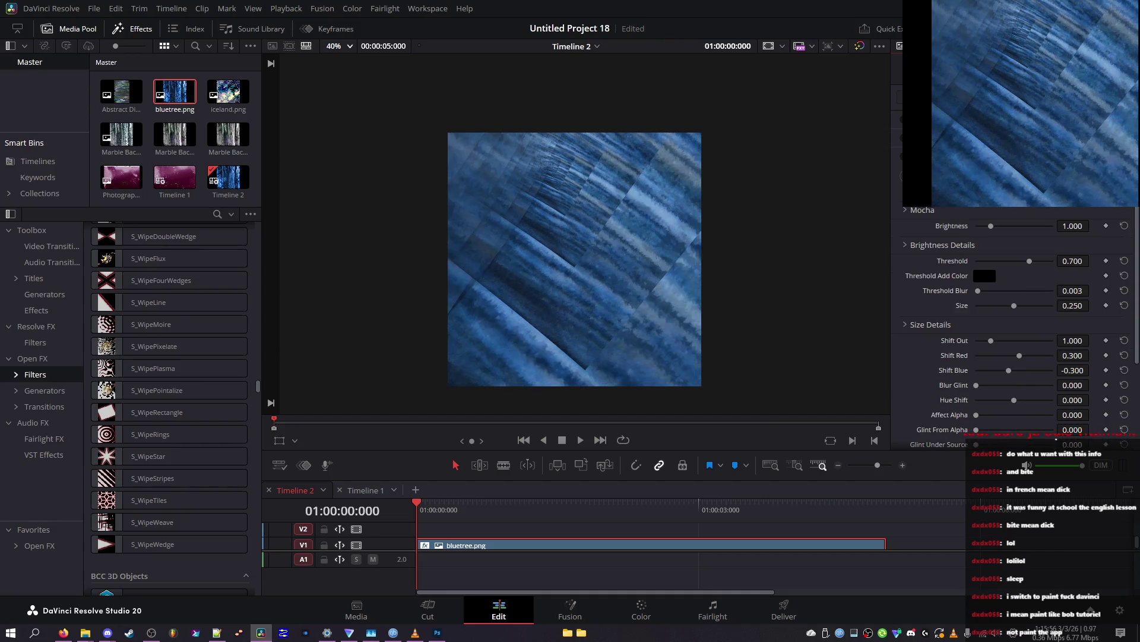
scroll(1016, 327, "down", 1)
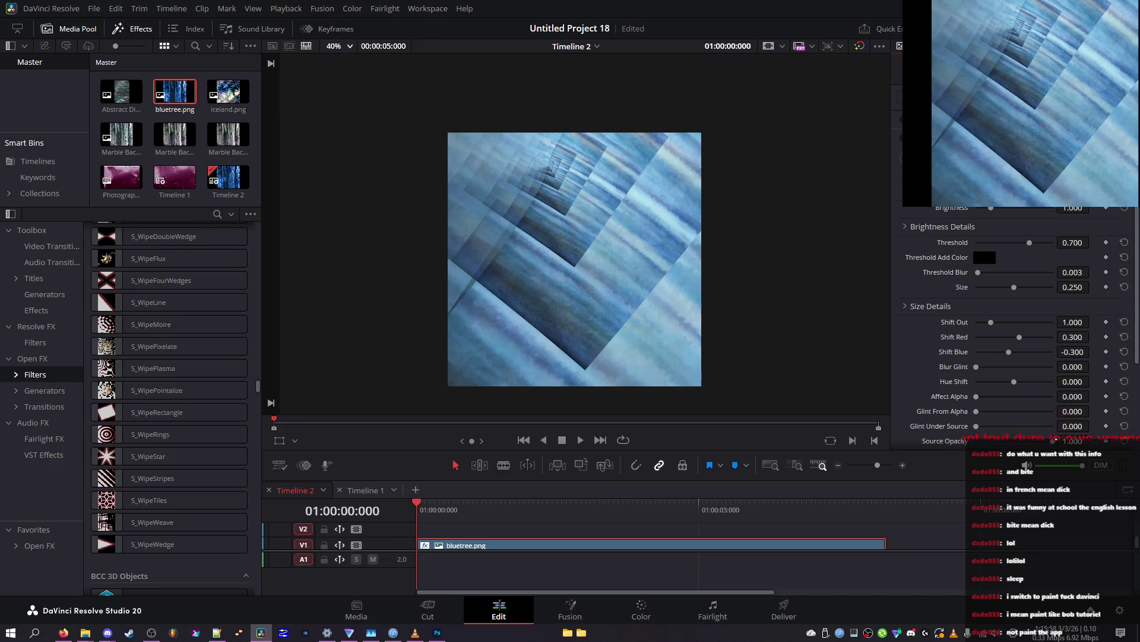
scroll(1016, 326, "down", 1)
key("ctrl+s")
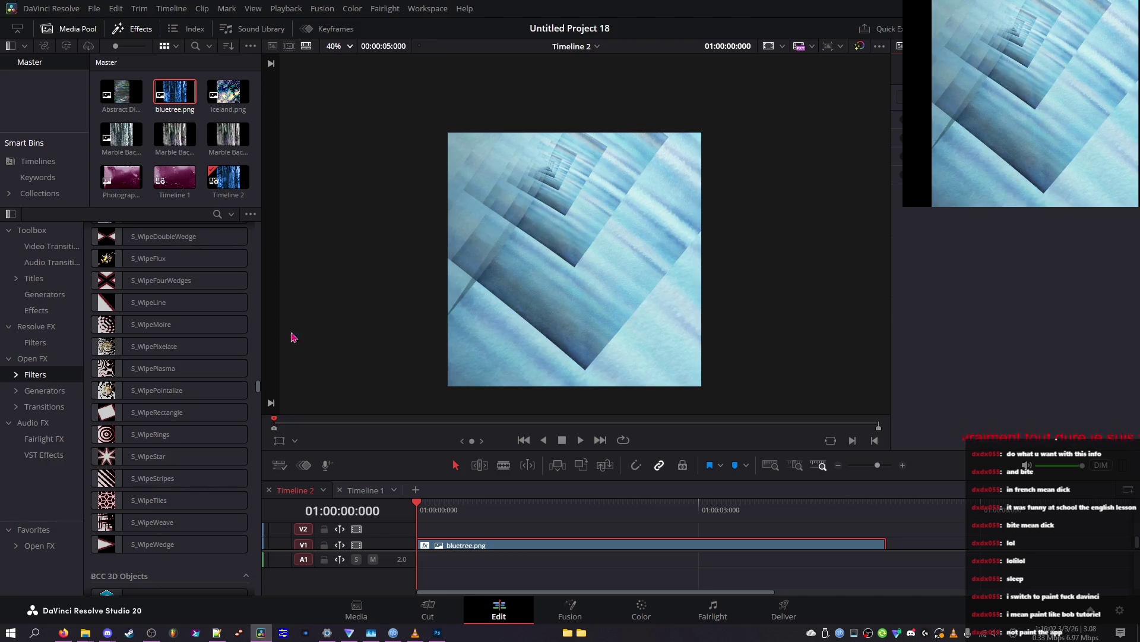
scroll(169, 413, "down", 5)
scroll(166, 415, "down", 10)
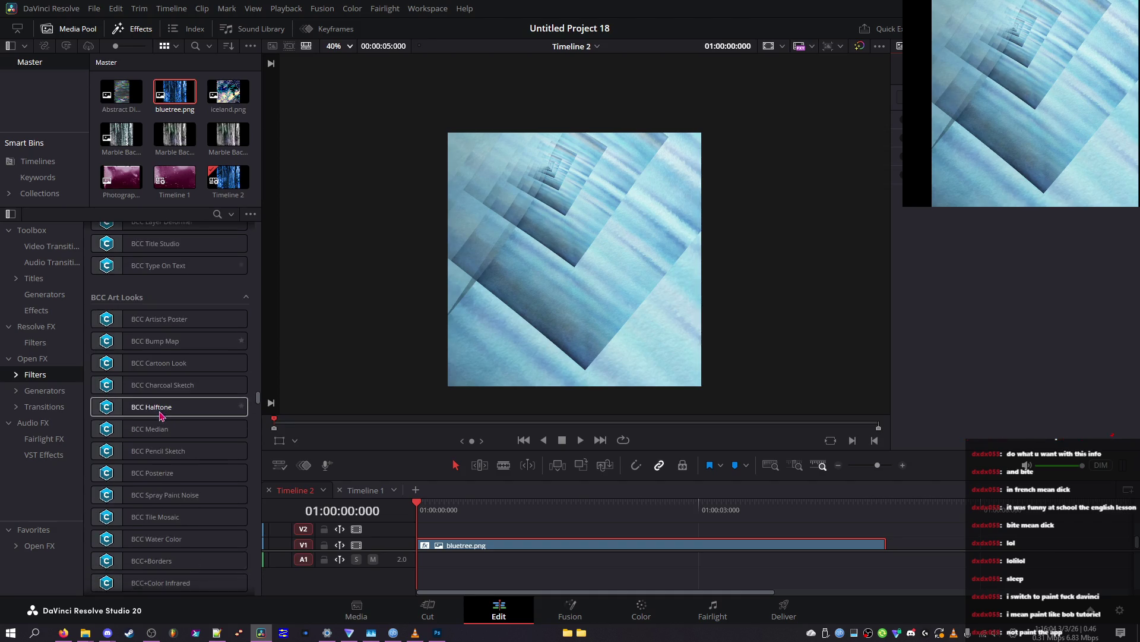
scroll(143, 416, "down", 5)
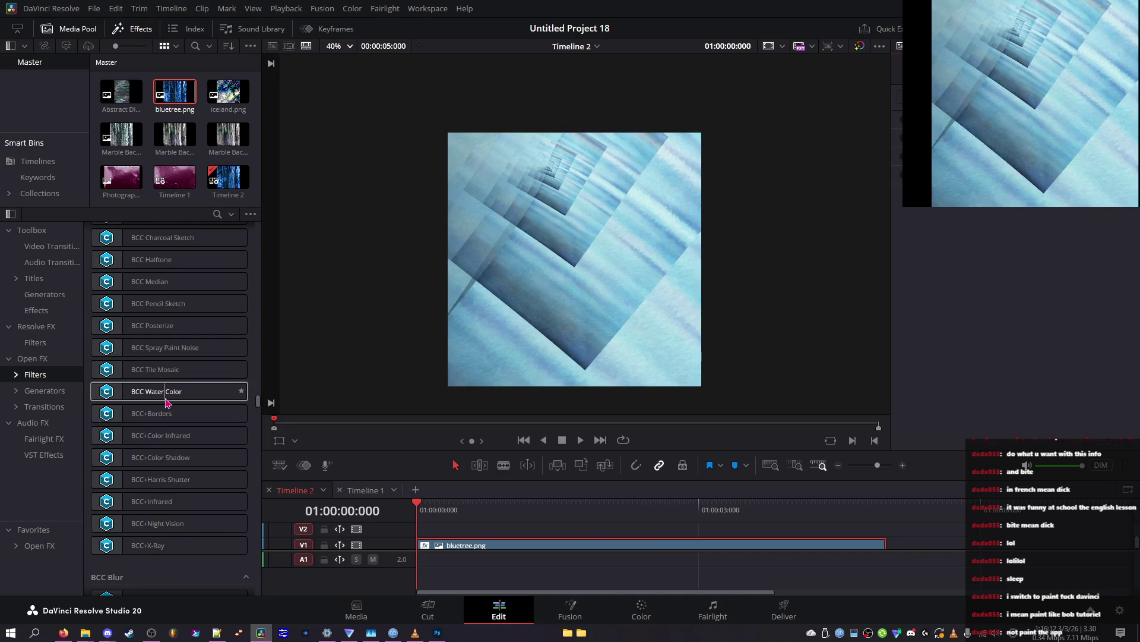
scroll(167, 402, "up", 3)
scroll(167, 401, "up", 10)
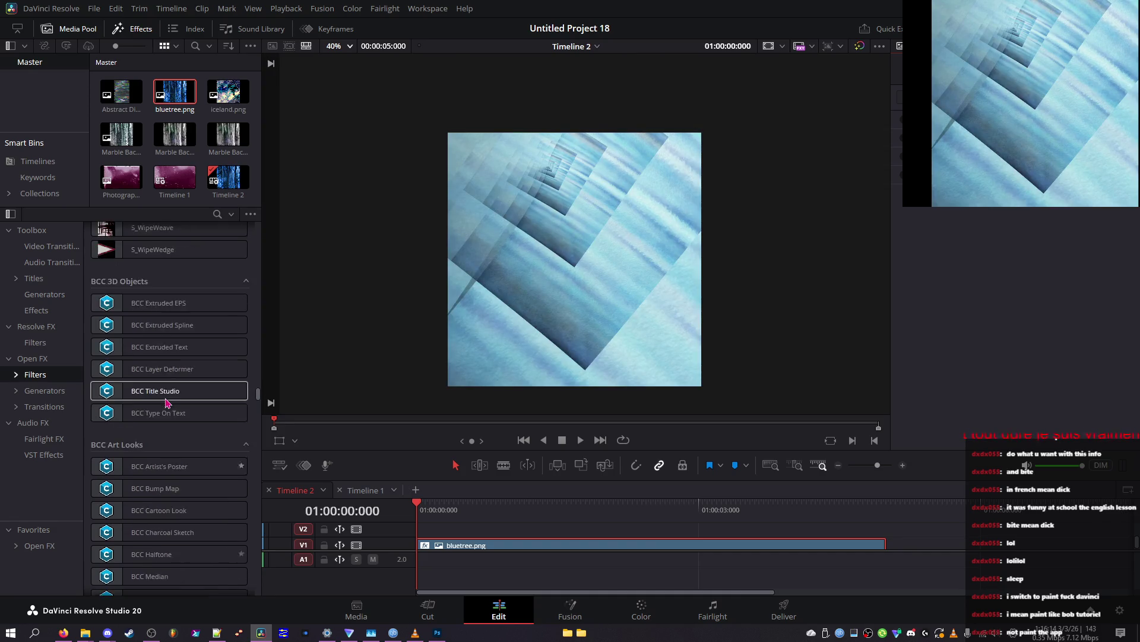
scroll(163, 401, "up", 6)
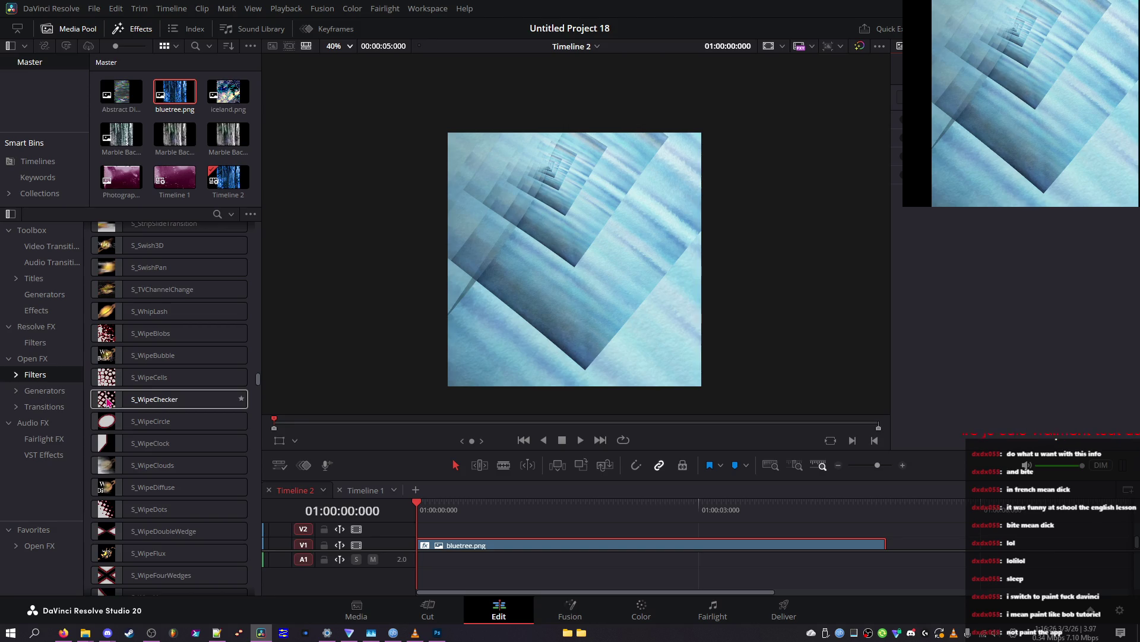
scroll(153, 356, "down", 5)
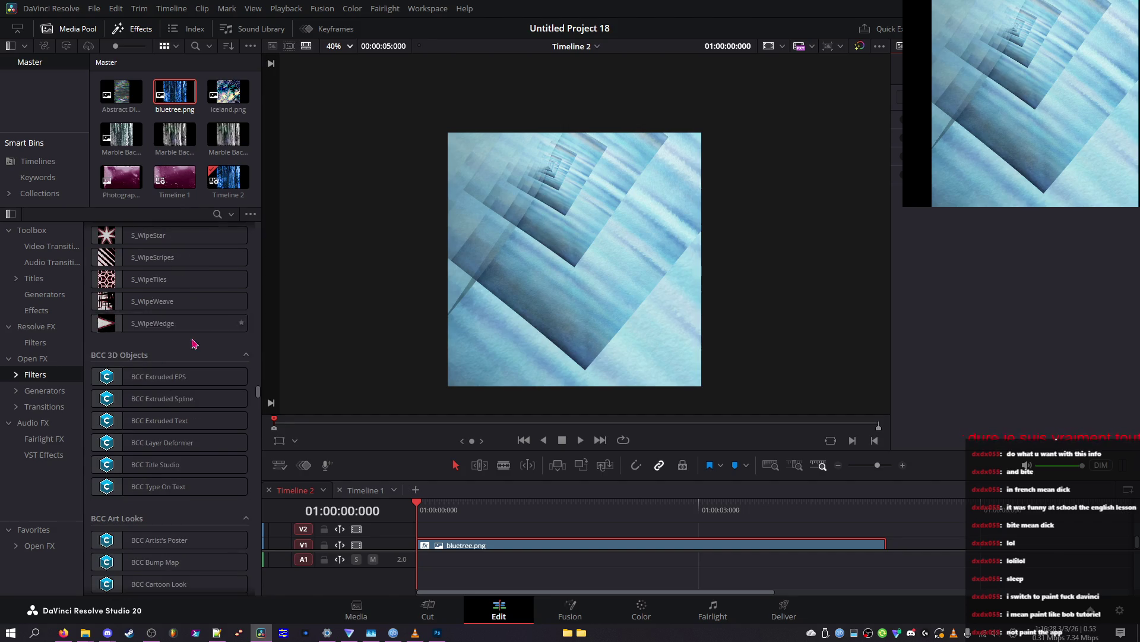
scroll(168, 352, "down", 5)
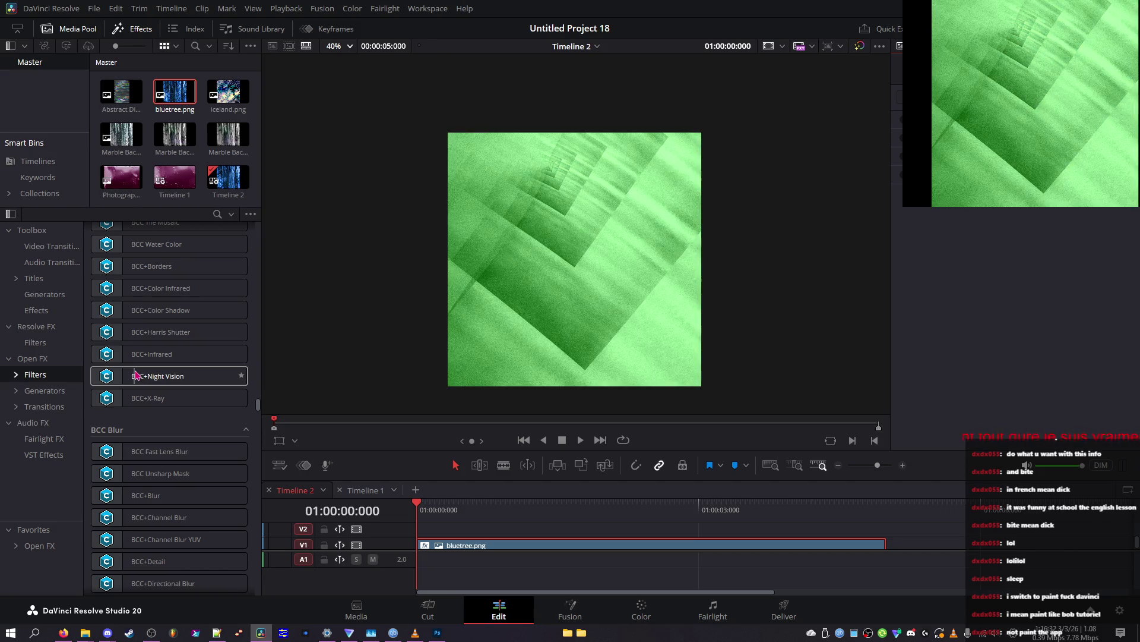
scroll(135, 376, "down", 3)
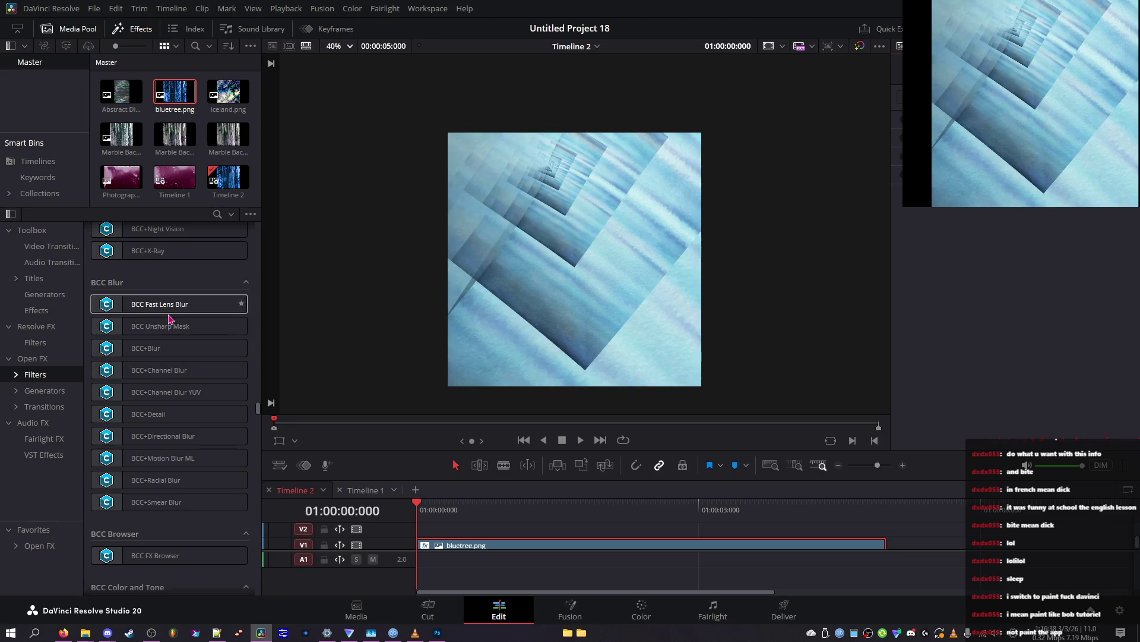
scroll(165, 326, "down", 4)
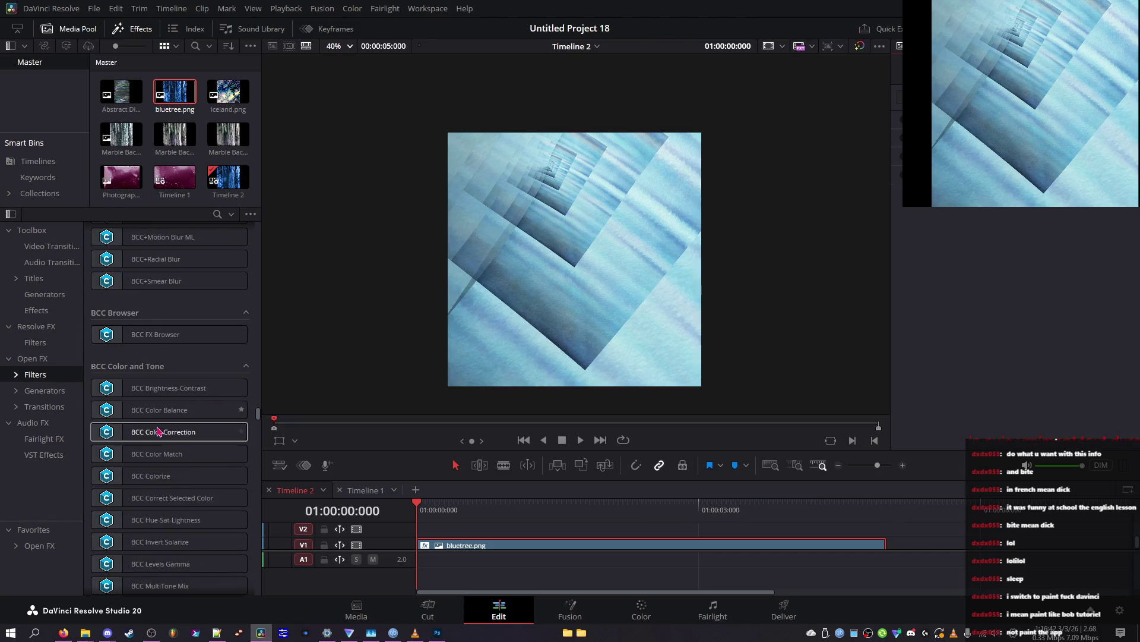
scroll(160, 440, "down", 1)
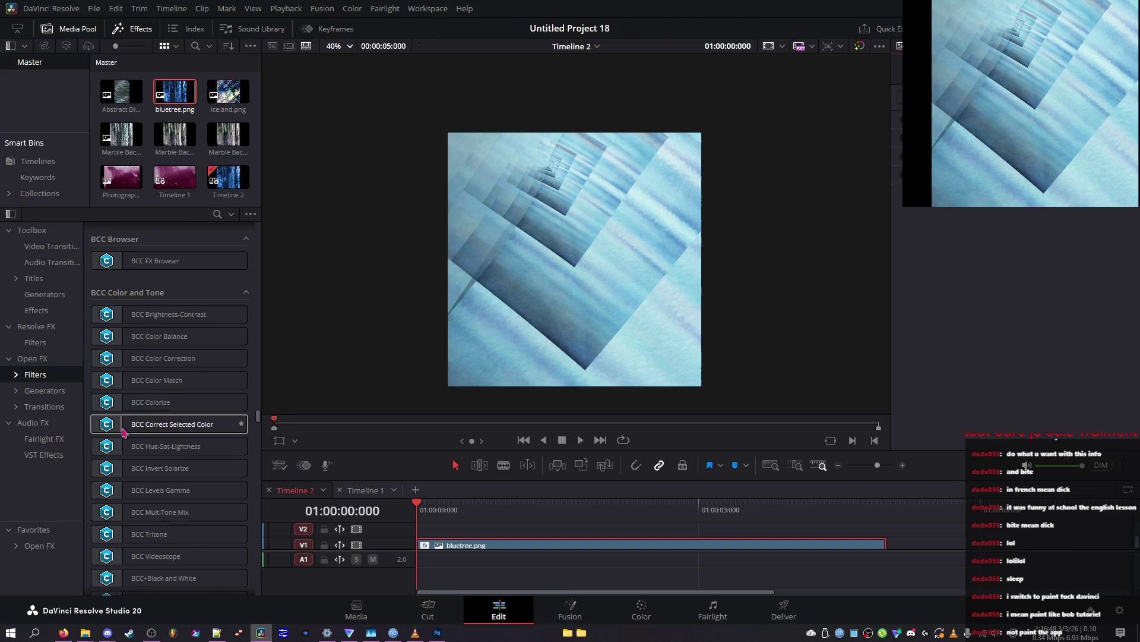
scroll(126, 455, "down", 1)
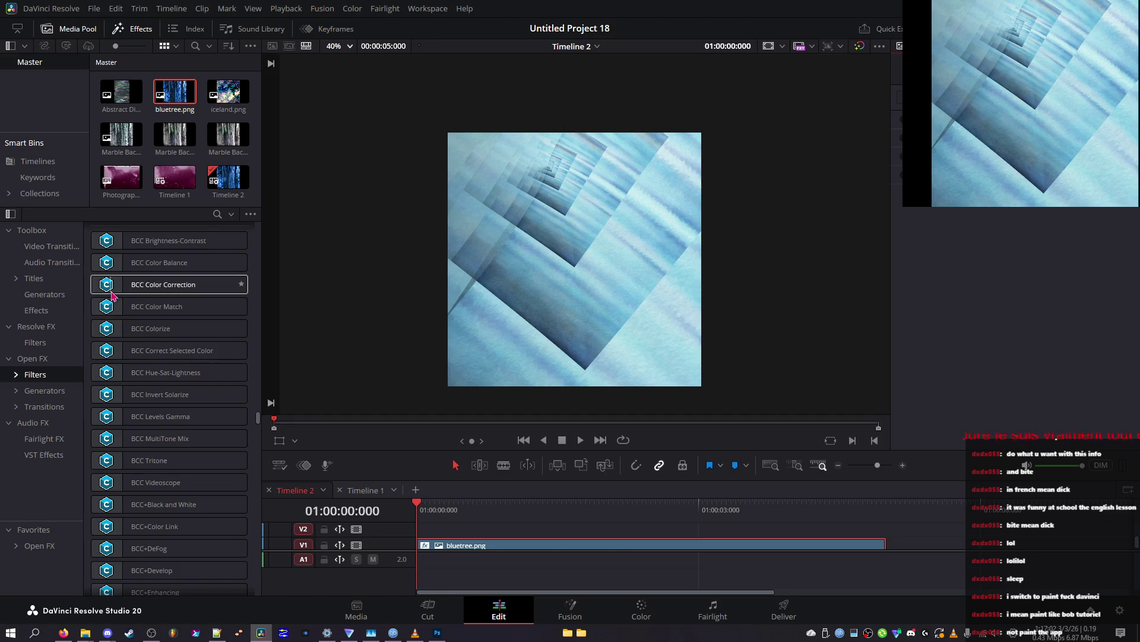
scroll(114, 267, "down", 3)
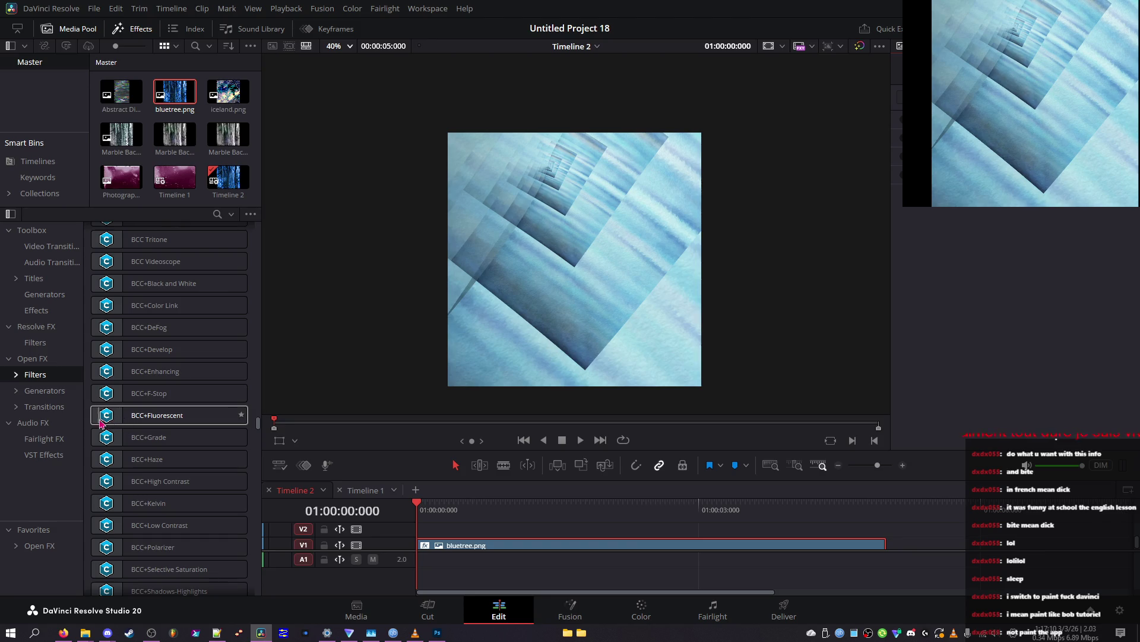
scroll(122, 446, "down", 3)
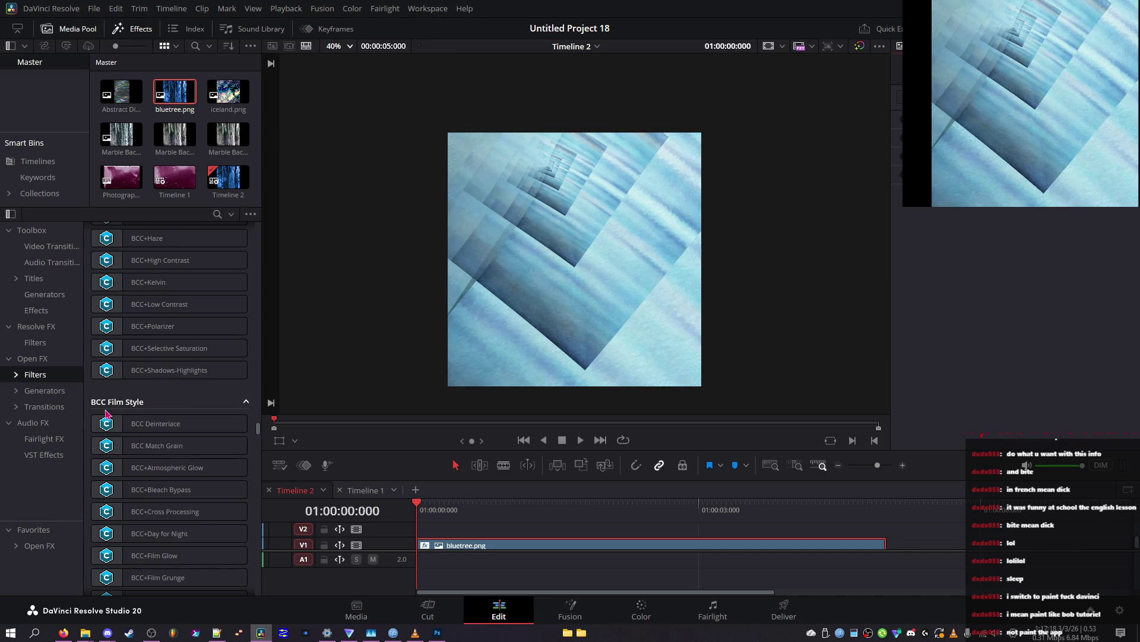
scroll(105, 423, "down", 2)
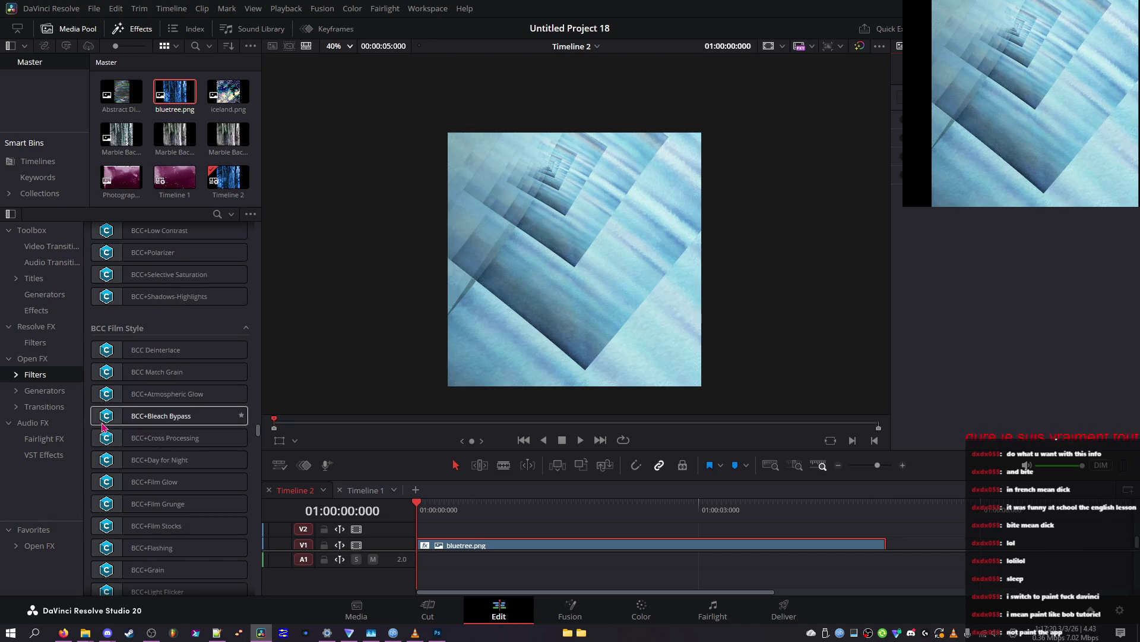
scroll(104, 432, "down", 2)
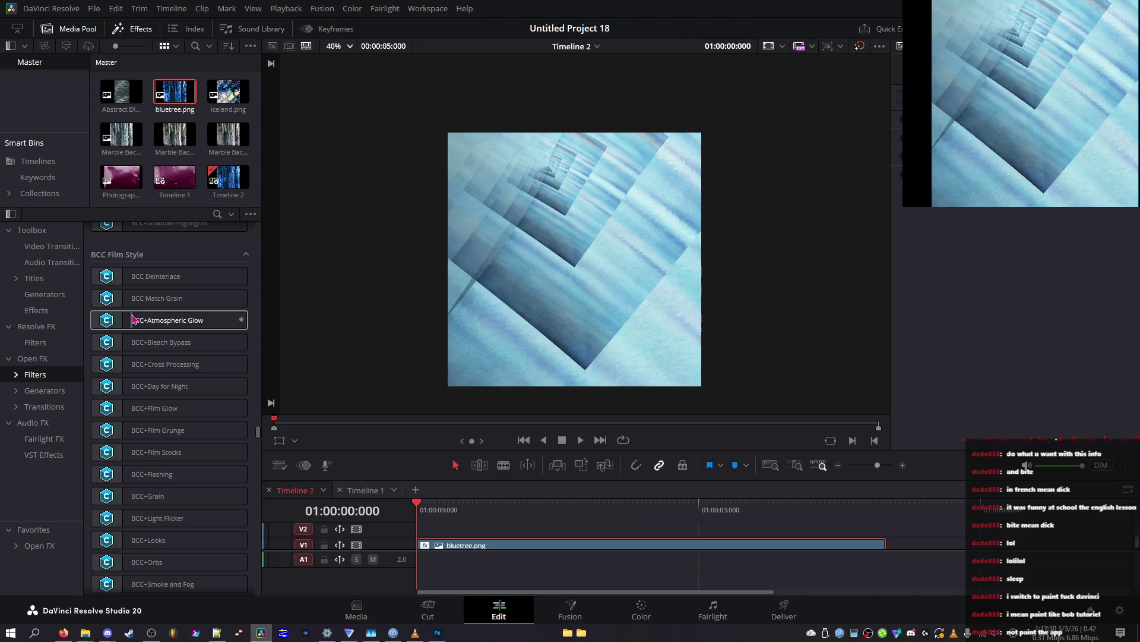
scroll(131, 324, "down", 5)
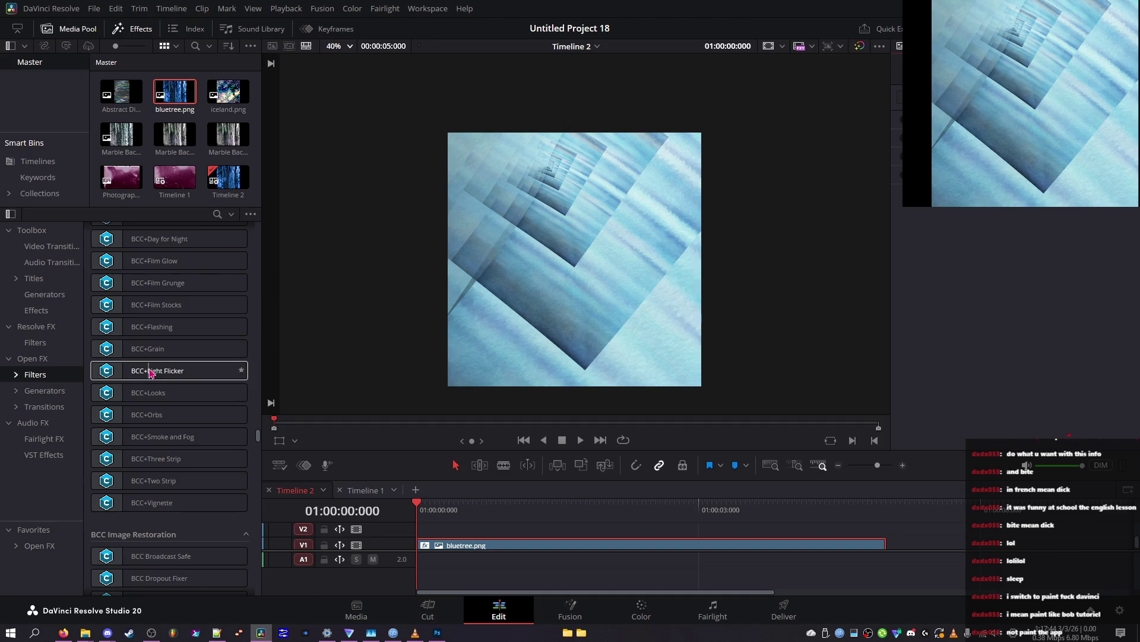
scroll(150, 372, "down", 3)
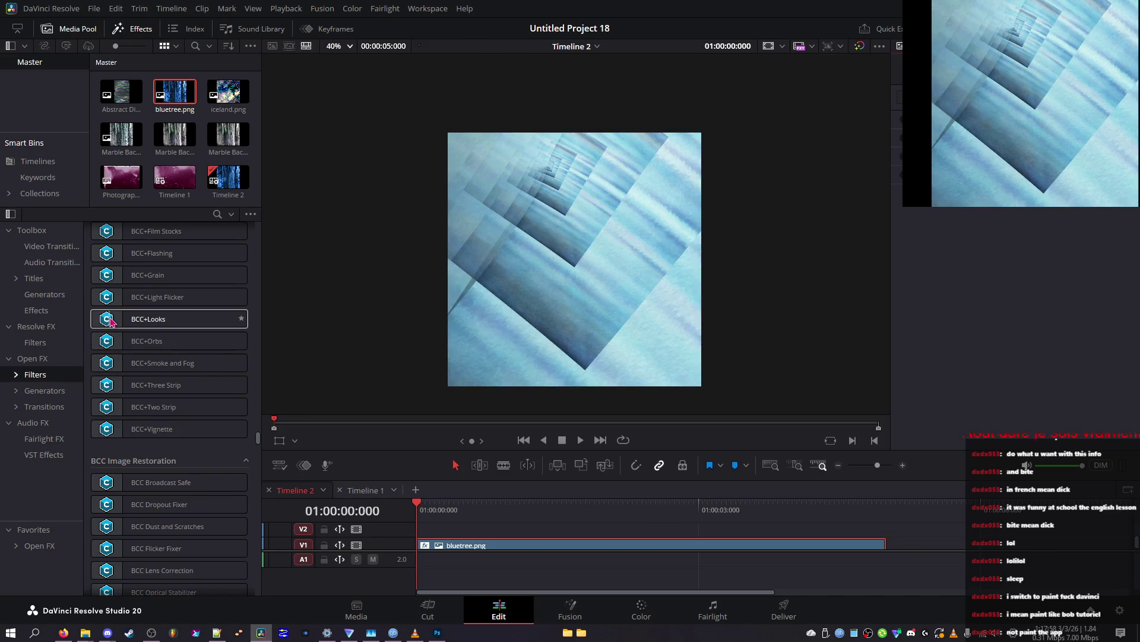
scroll(111, 321, "down", 5)
mouse_move(122, 284)
left_mouse_down()
mouse_move(211, 331)
mouse_move(445, 542)
left_mouse_up()
Step: Try different vignette opacity values and raise the blur, toggling the Blur Gang link
mouse_move(1045, 346)
left_mouse_down()
mouse_move(1007, 346)
mouse_move(1062, 369)
mouse_move(979, 365)
left_mouse_up()
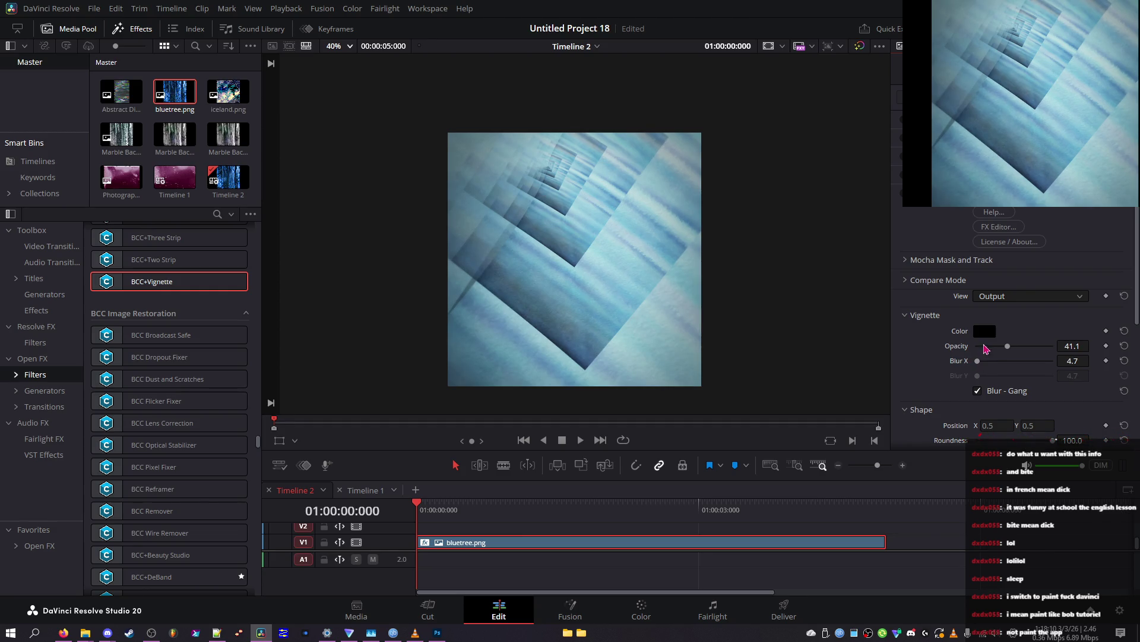
left_click_drag(988, 348, 1025, 355)
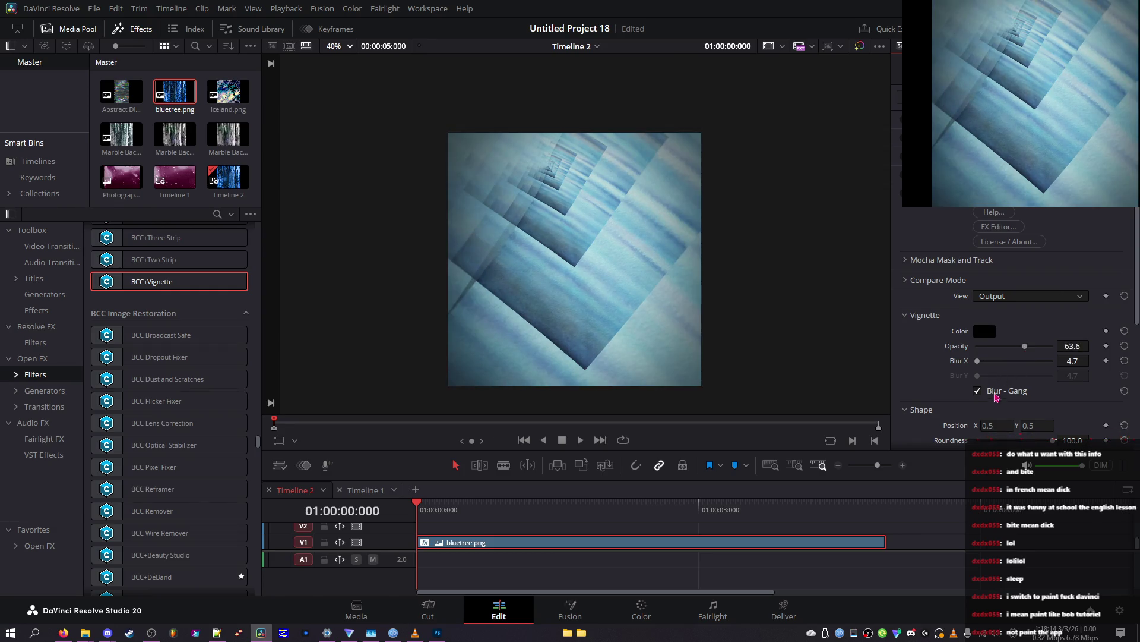
left_click(992, 394)
left_click(991, 392)
left_click_drag(977, 360, 979, 370)
left_click(989, 391)
left_click(990, 390)
Step: Relink the blur axes, settle Blur X at 9.3, and set Opacity to 26.4
left_click(999, 370)
left_click(1005, 391)
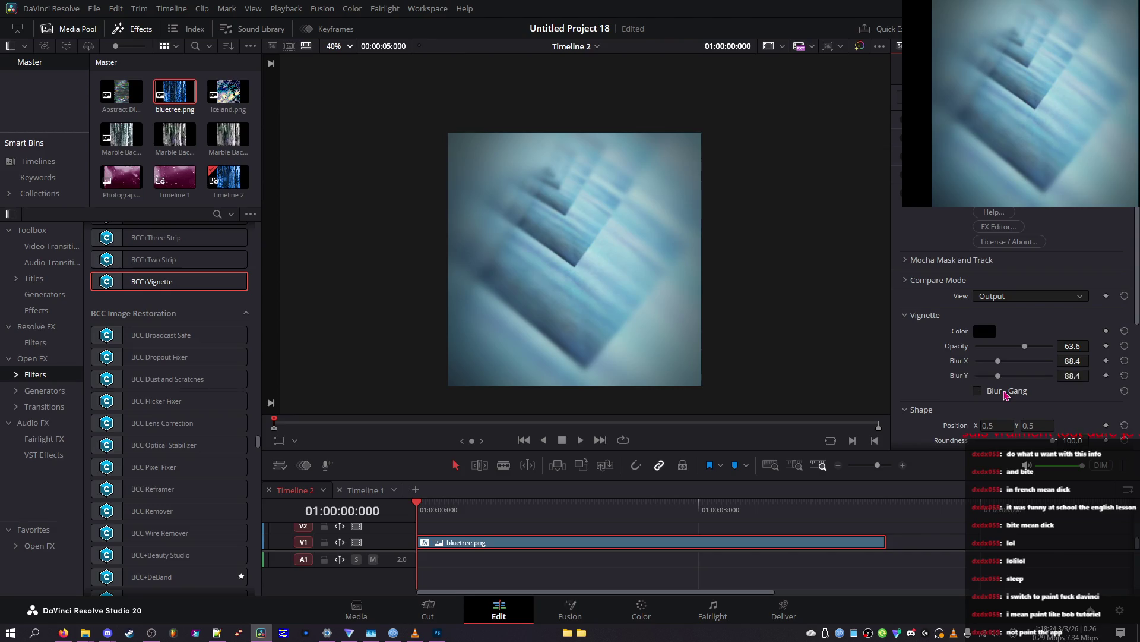
left_click(997, 393)
left_click(996, 394)
left_click(980, 361)
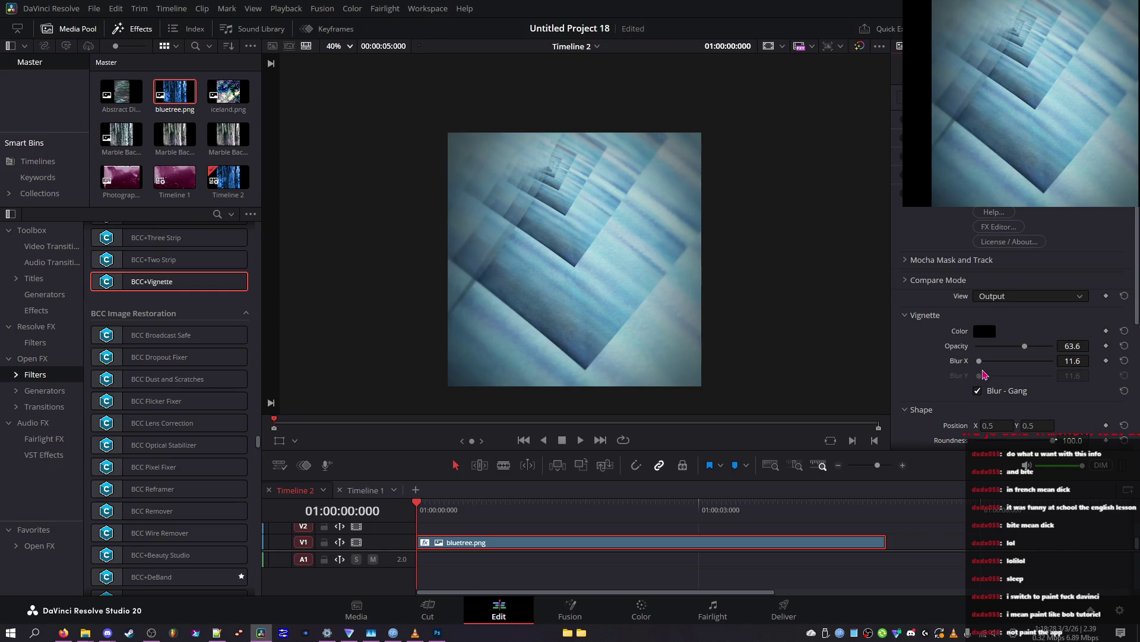
mouse_move(977, 362)
left_mouse_down()
mouse_move(991, 348)
mouse_move(1010, 356)
mouse_move(1003, 368)
mouse_move(979, 364)
left_mouse_up()
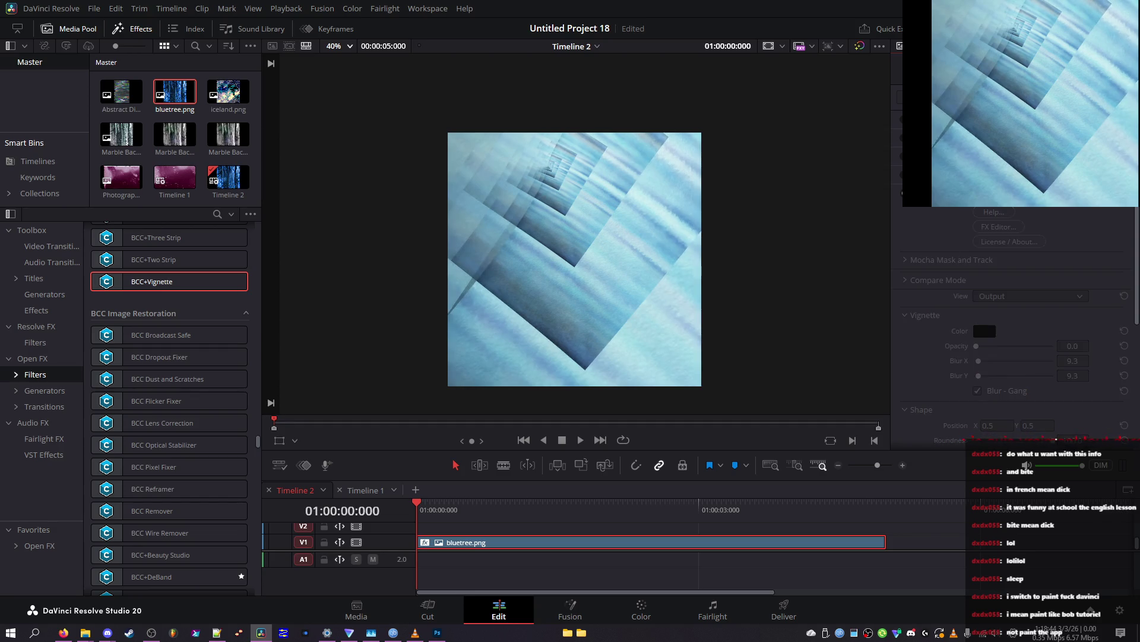
left_click_drag(977, 347, 1000, 353)
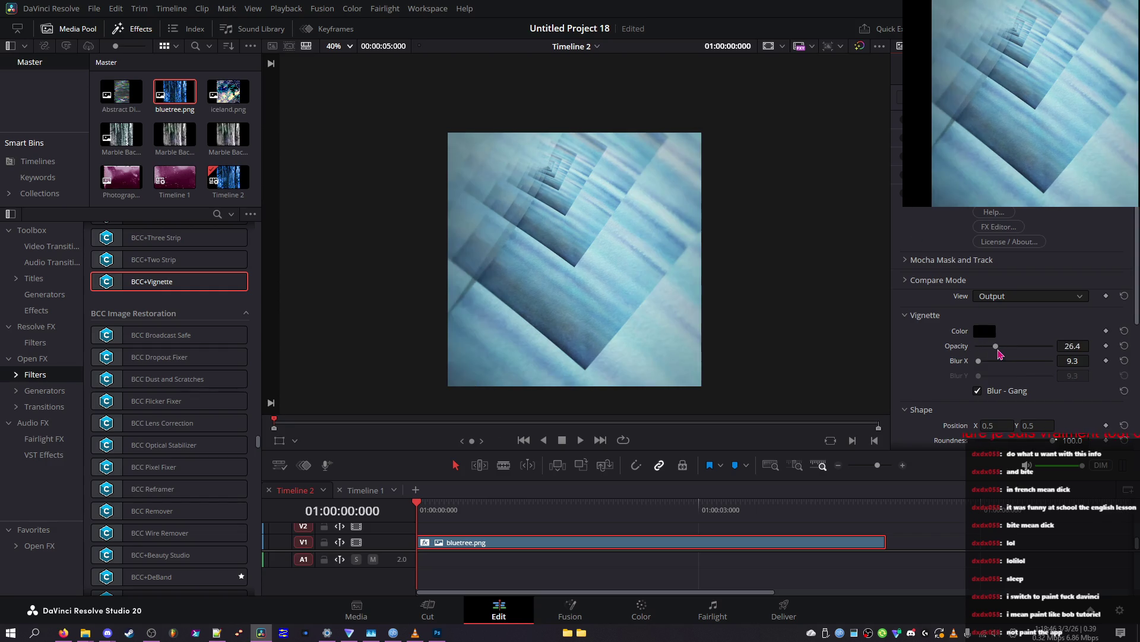
scroll(992, 356, "down", 3)
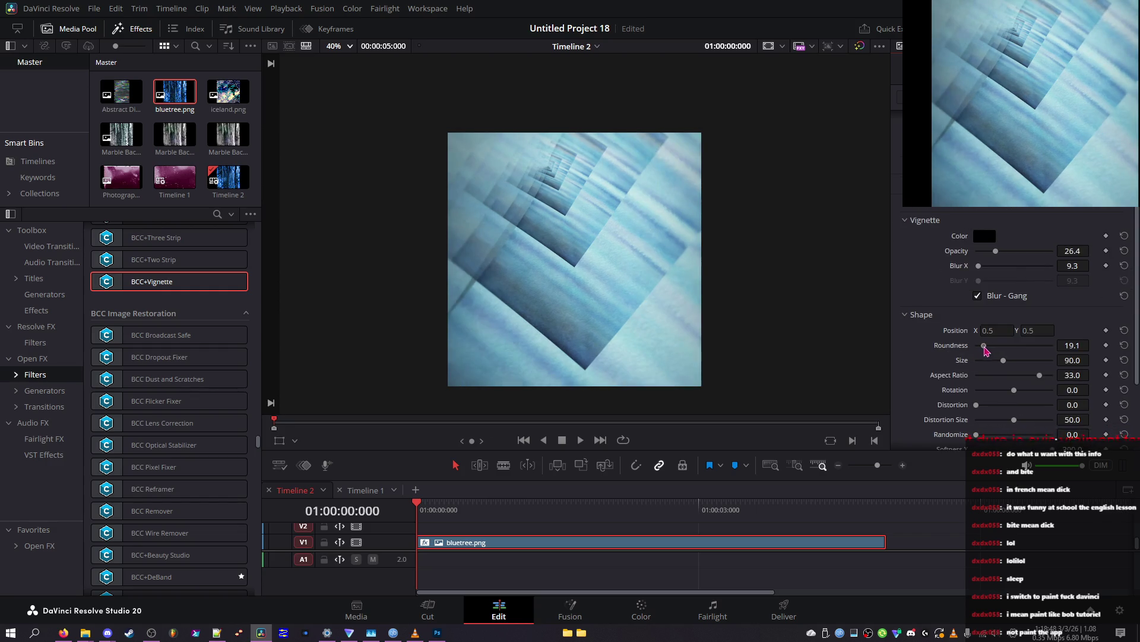
Step: Set vignette Roundness 26.7, Size 98.8 and Rotation -360, and reduce distortion
left_click_drag(1092, 353, 916, 351)
mouse_move(1025, 366)
left_mouse_down()
mouse_move(952, 365)
mouse_move(1009, 364)
mouse_move(1011, 346)
mouse_move(1097, 355)
mouse_move(1020, 355)
left_mouse_up()
mouse_move(998, 379)
left_mouse_down()
mouse_move(974, 380)
mouse_move(1126, 382)
mouse_move(880, 376)
mouse_move(1122, 378)
left_mouse_up()
left_click(996, 390)
left_click_drag(996, 392, 974, 393)
left_click_drag(1053, 405, 985, 405)
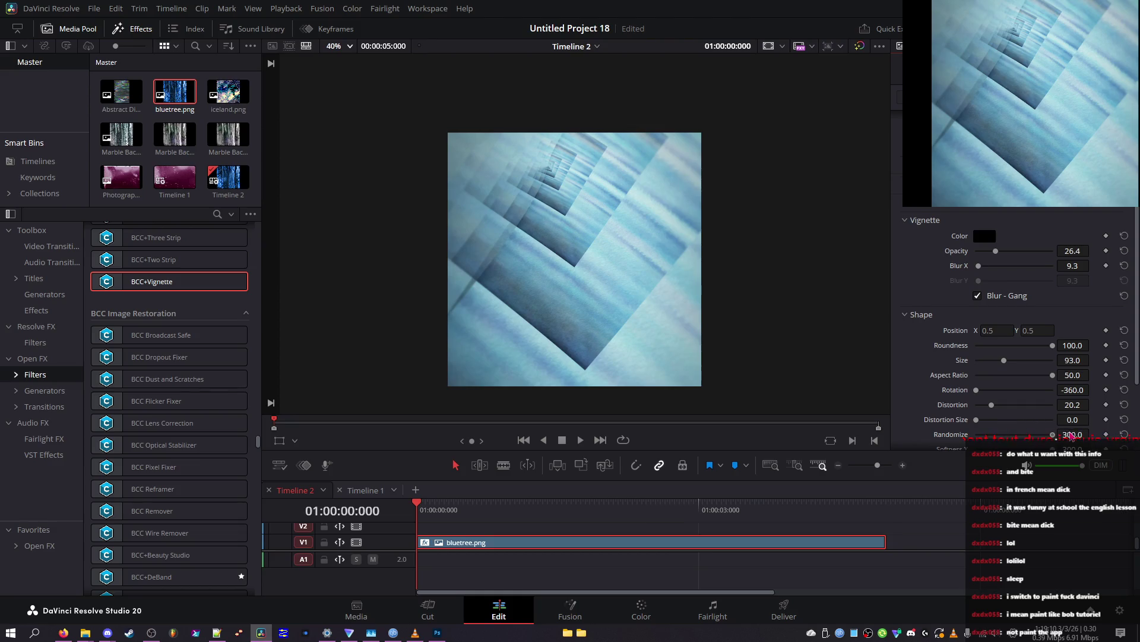
Step: Remove the distortion entirely, set Aspect Ratio -0.4 and Softness X/Y 107
scroll(915, 428, "down", 2)
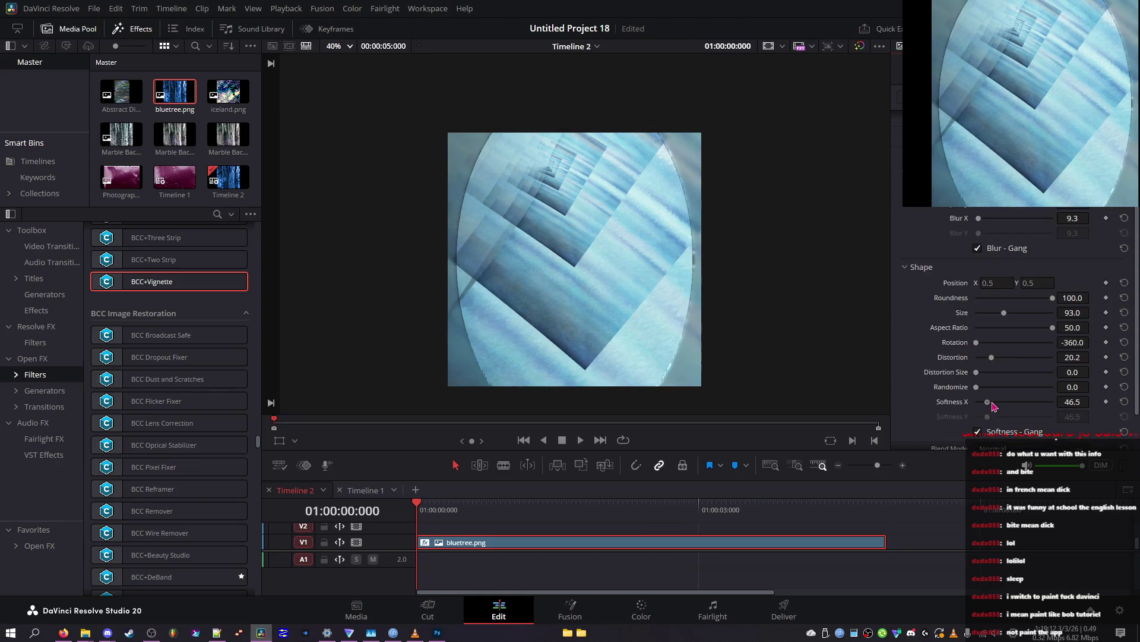
left_click_drag(989, 407, 1006, 408)
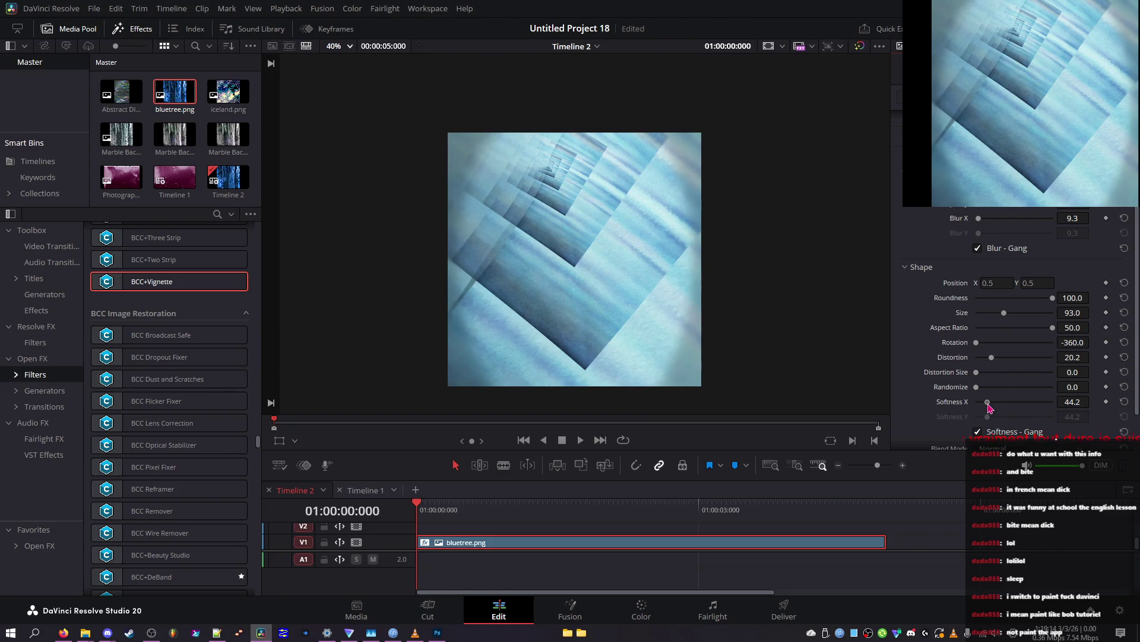
mouse_move(998, 372)
left_mouse_down()
mouse_move(1063, 373)
mouse_move(918, 384)
left_mouse_up()
left_click_drag(1056, 357, 938, 350)
mouse_move(1017, 327)
left_mouse_down()
mouse_move(1008, 335)
mouse_move(1053, 320)
mouse_move(954, 304)
mouse_move(1007, 323)
mouse_move(992, 306)
mouse_move(1003, 331)
mouse_move(1032, 334)
mouse_move(983, 338)
mouse_move(1017, 341)
left_mouse_up()
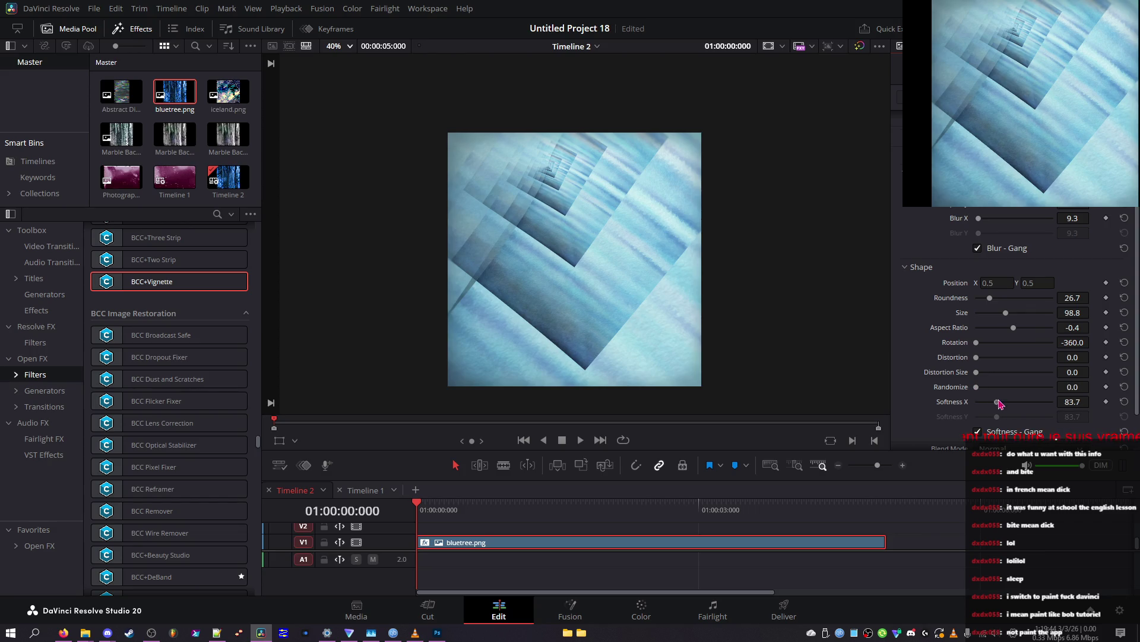
mouse_move(1056, 408)
left_mouse_down()
mouse_move(999, 402)
mouse_move(1017, 404)
left_mouse_up()
Step: Set the linked vignette blur to 11.0, save, and raise the opacity
scroll(962, 255, "up", 3)
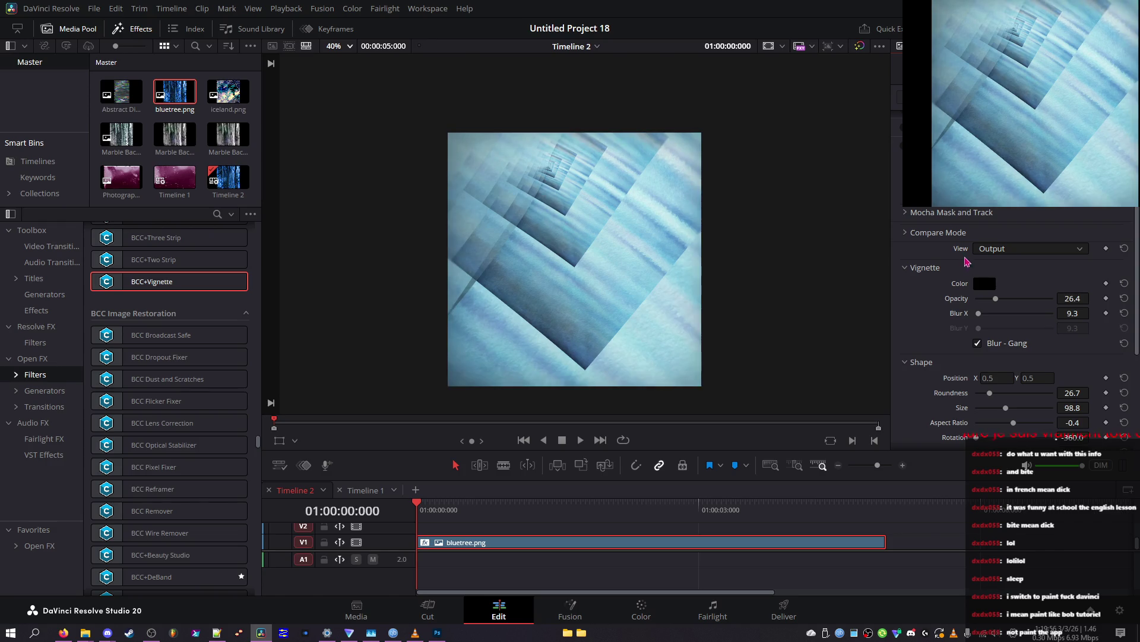
left_click_drag(979, 313, 983, 324)
key("ctrl+s")
left_click_drag(979, 314, 981, 319)
mouse_move(1011, 299)
left_mouse_down()
mouse_move(1035, 308)
mouse_move(1013, 303)
left_mouse_up()
Step: Open the vignette colour picker and try purple and mauve shades
left_click(985, 284)
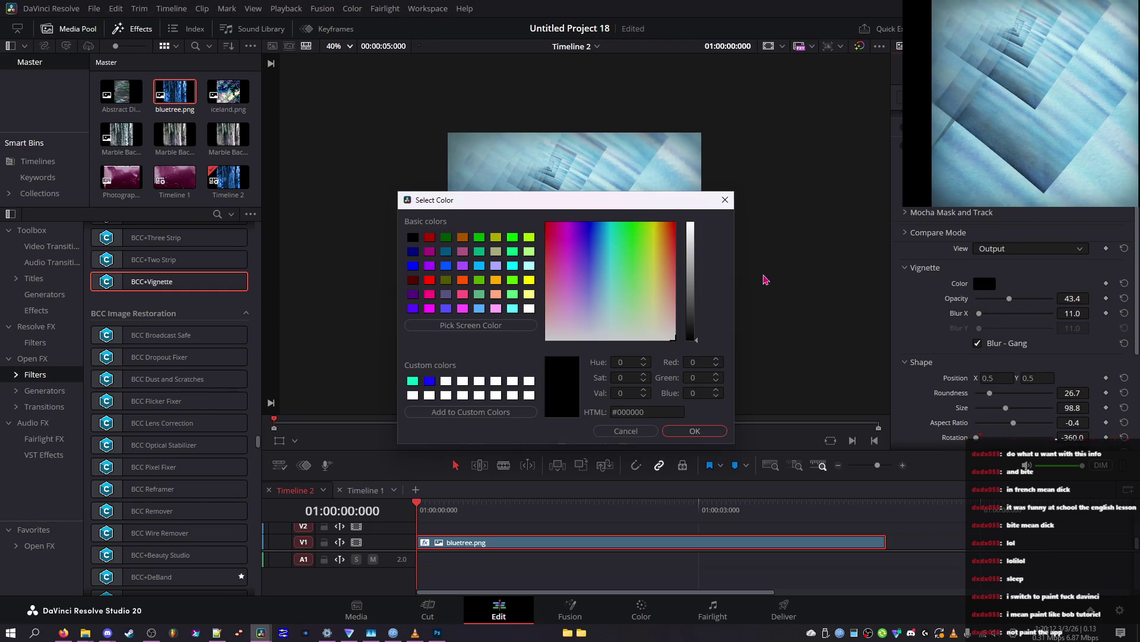
left_click(583, 233)
left_click(689, 295)
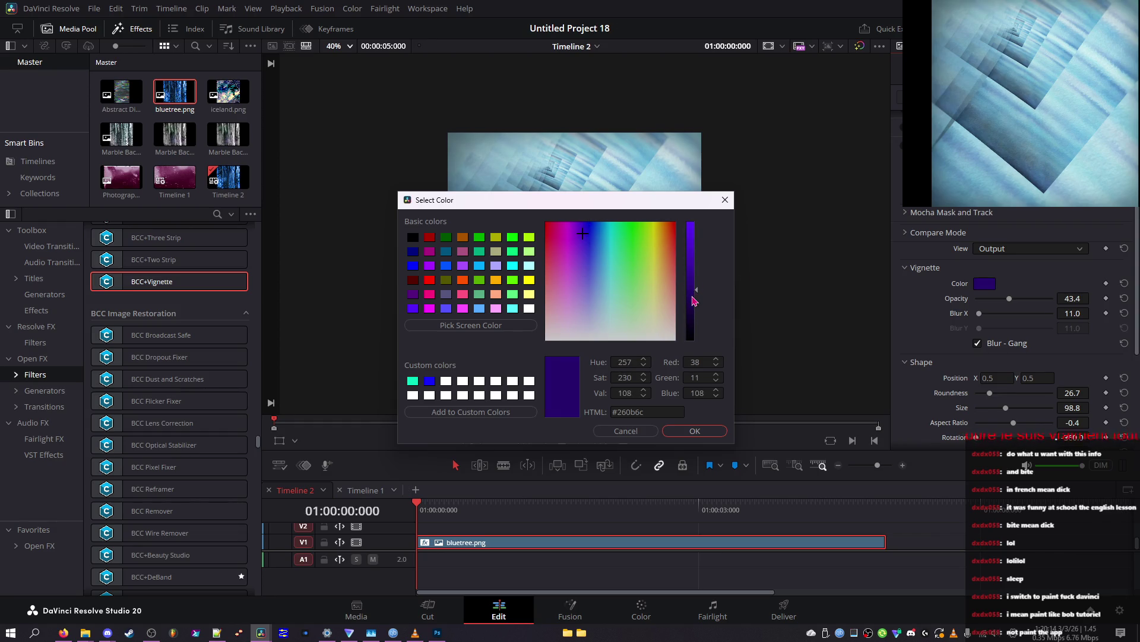
left_click(656, 223)
left_click(616, 310)
left_click(647, 289)
left_click(588, 301)
left_click(554, 293)
Step: Choose a dark blue vignette colour, confirm it, and fine-tune opacity to 38.8
left_click(591, 260)
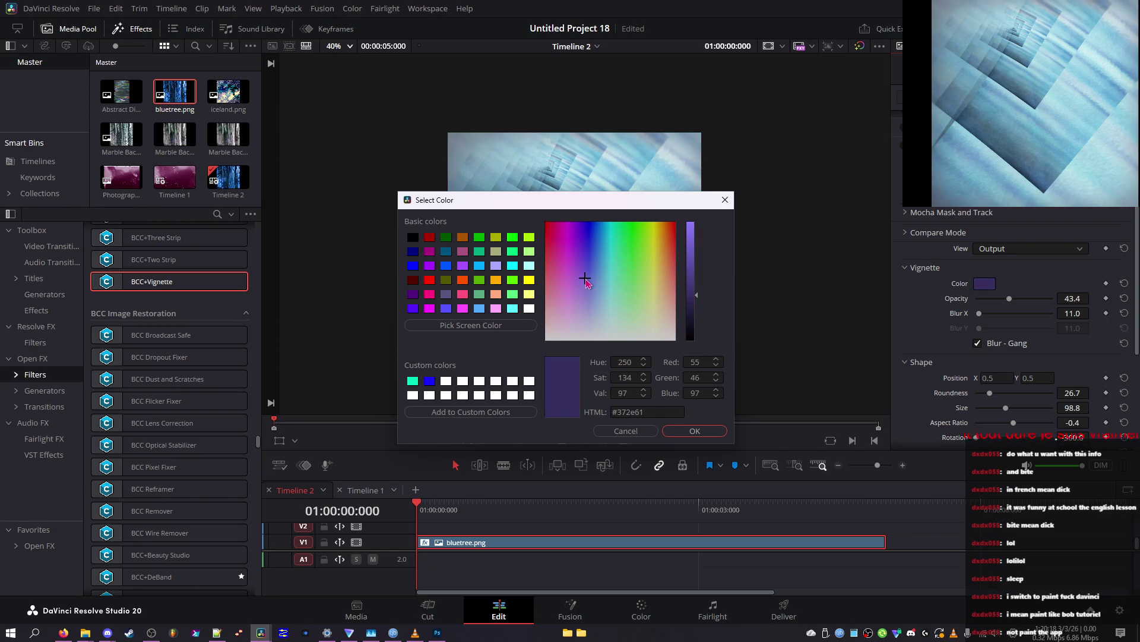
left_click(693, 324)
left_click(696, 316)
left_click(694, 298)
left_click(694, 305)
left_click(692, 429)
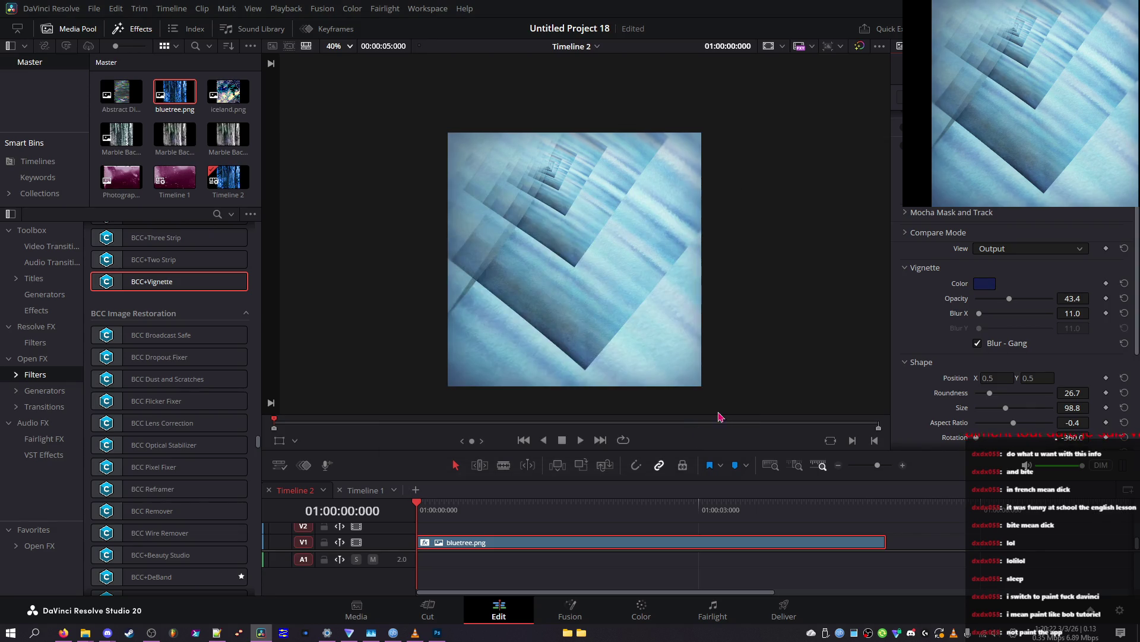
mouse_move(1012, 304)
left_mouse_down()
mouse_move(1037, 304)
mouse_move(1009, 306)
left_mouse_up()
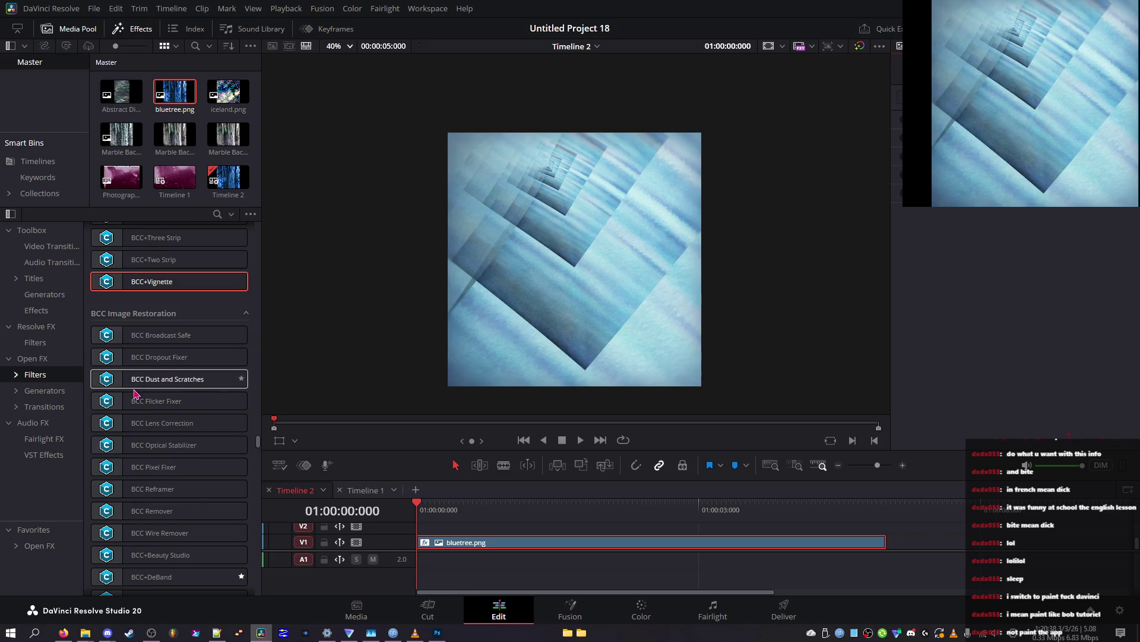
Step: Browse the Effects Library down to BCC Key and Blend and select BCC Premult
scroll(111, 378, "down", 5)
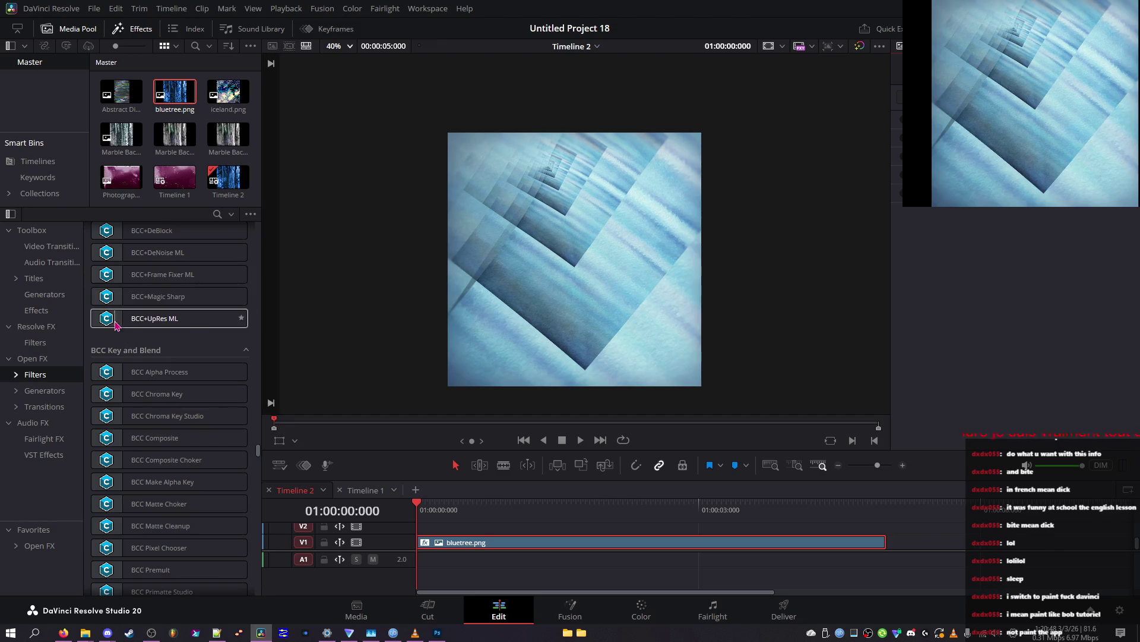
scroll(114, 325, "up", 3)
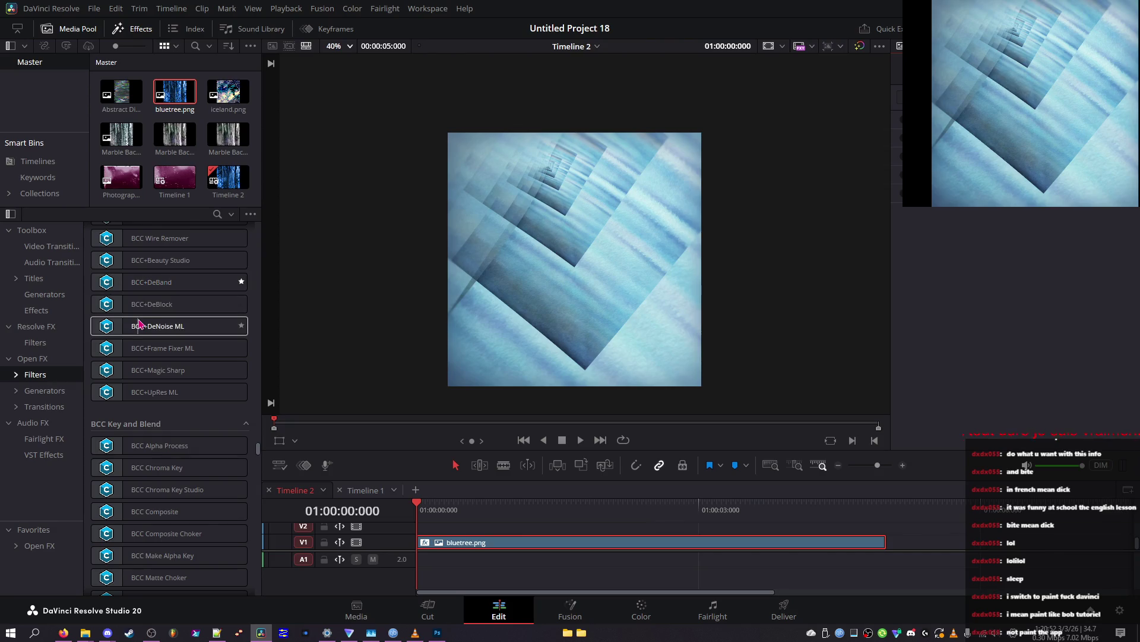
scroll(138, 324, "up", 3)
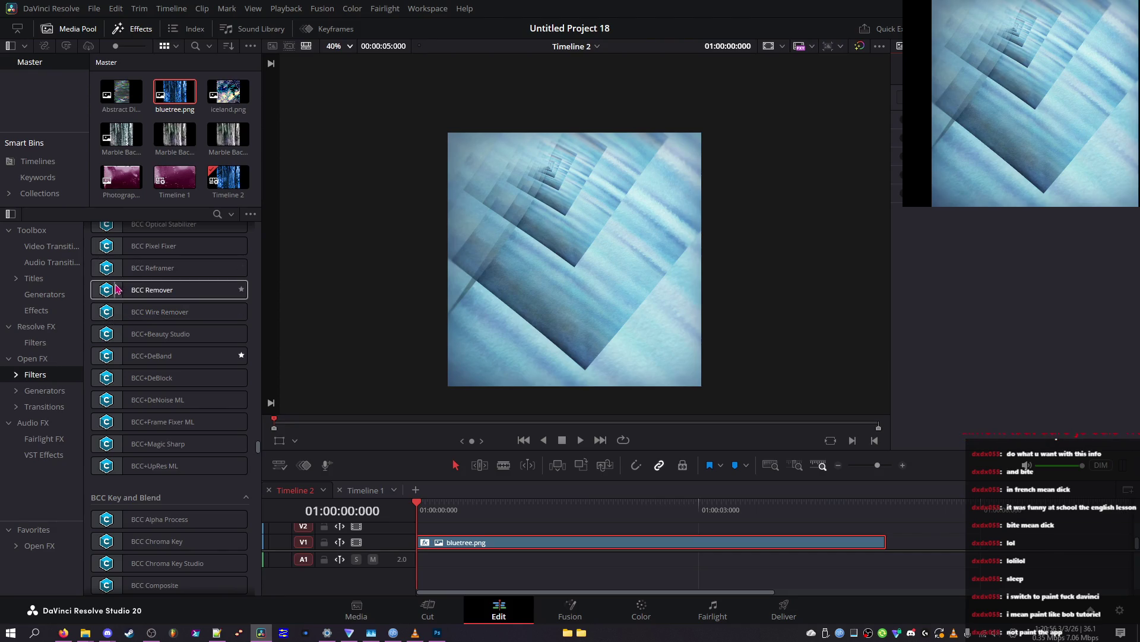
scroll(113, 295, "down", 9)
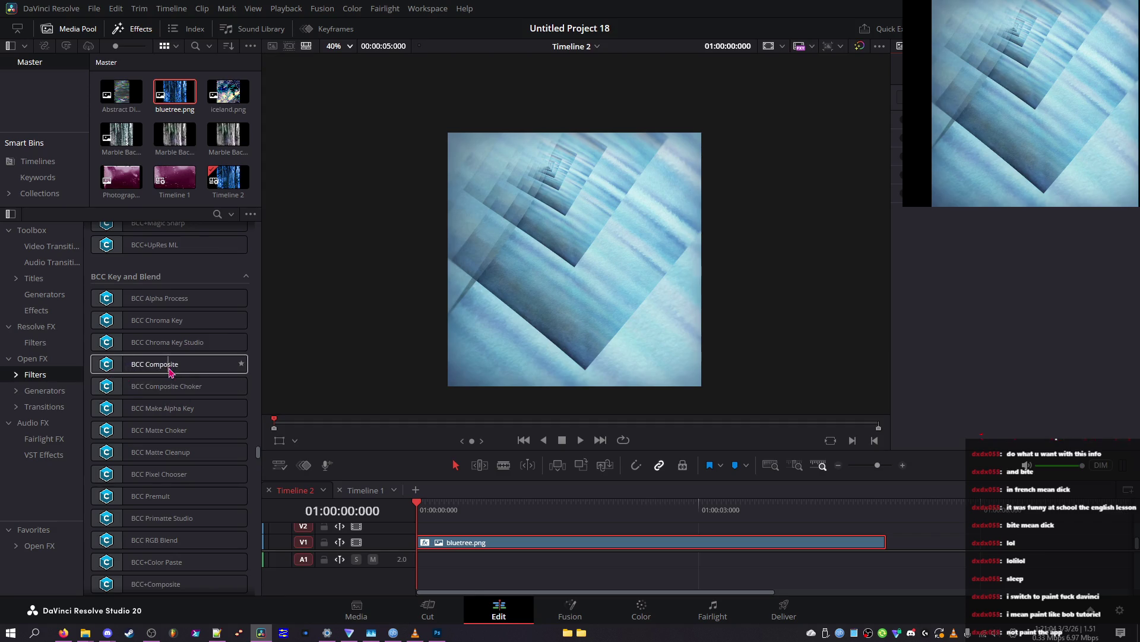
scroll(113, 365, "down", 6)
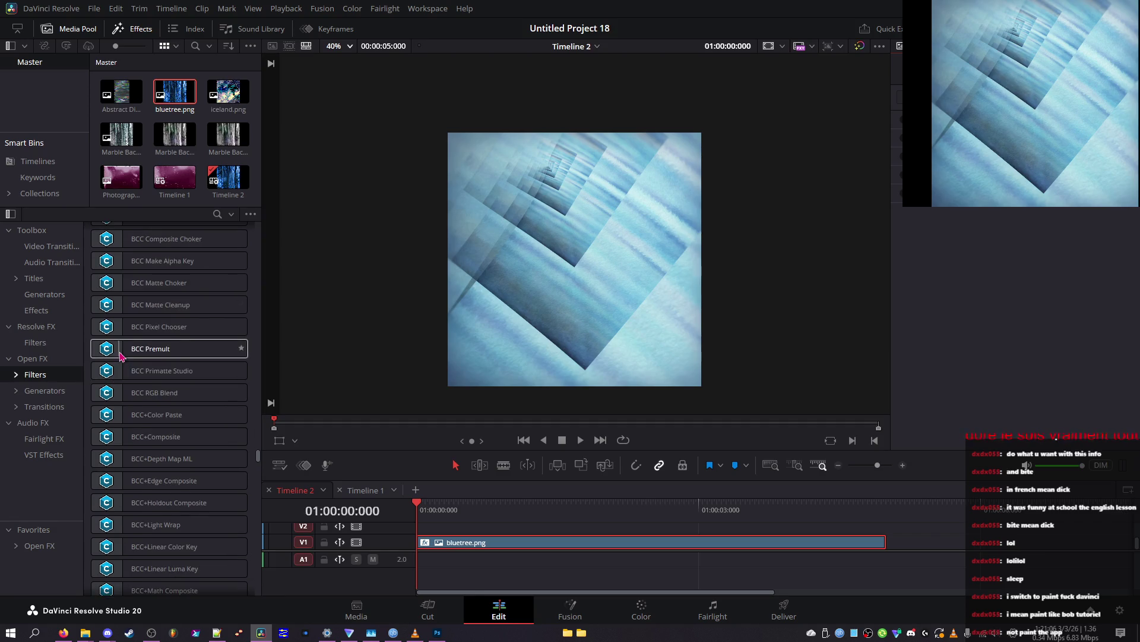
scroll(119, 356, "down", 2)
scroll(117, 333, "down", 1)
left_click(117, 275)
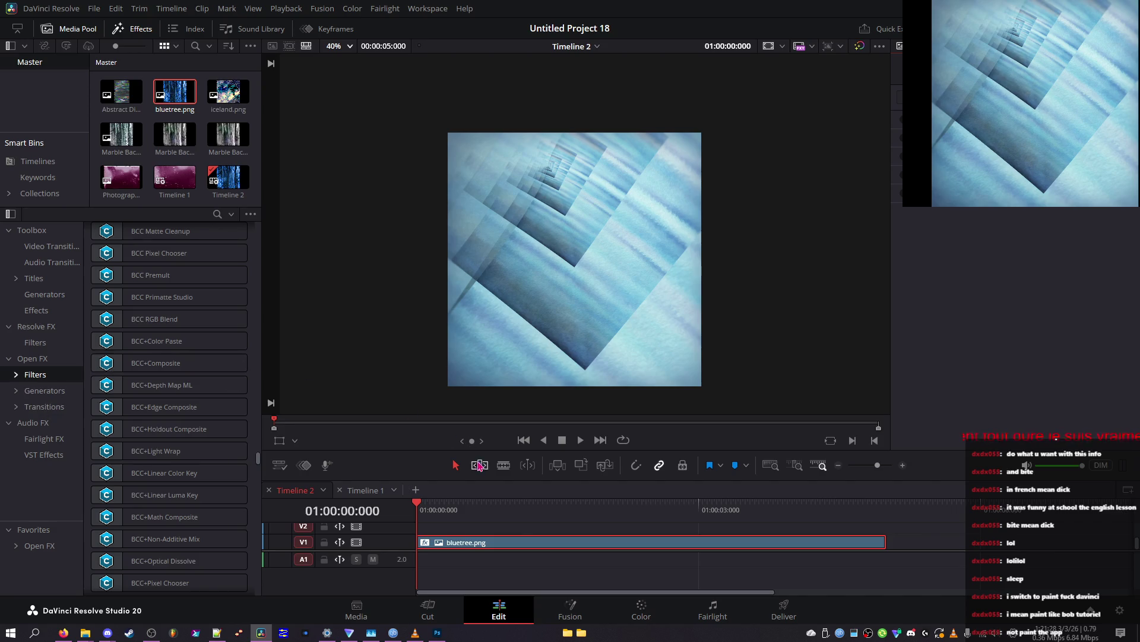
Step: Select BCC+Non-Additive Mix, then pick up BCC+Spill Remover for the bluetree clip
scroll(234, 491, "down", 3)
left_click(170, 471)
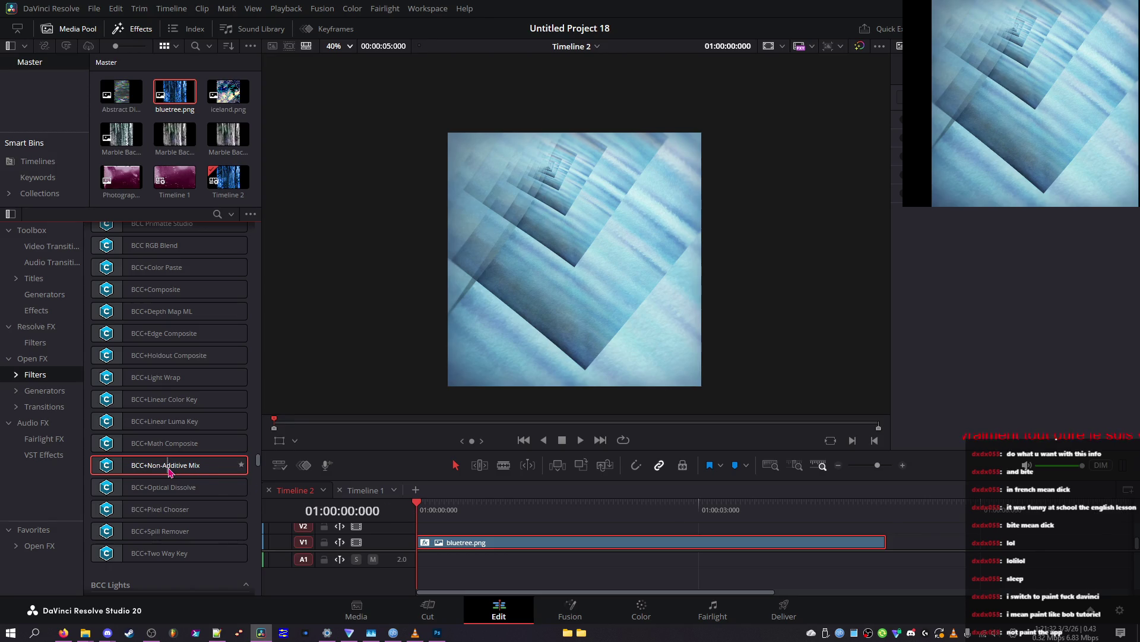
scroll(169, 471, "down", 3)
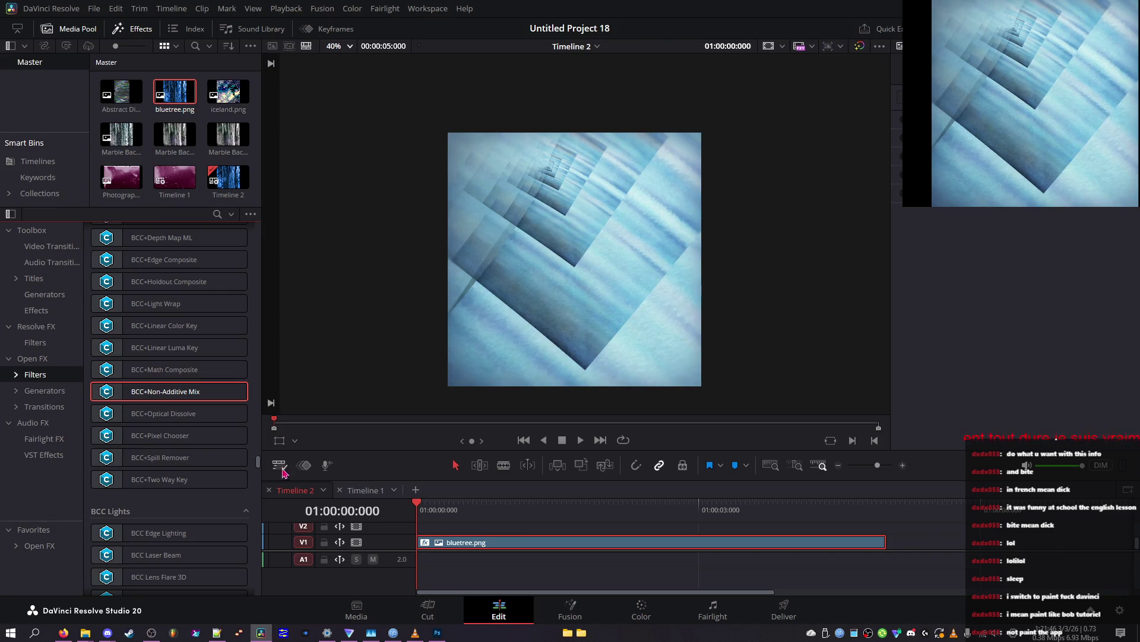
left_click(233, 463)
mouse_move(233, 464)
left_mouse_down()
mouse_move(409, 525)
mouse_move(501, 539)
left_mouse_up()
scroll(209, 477, "down", 3)
scroll(209, 477, "down", 3)
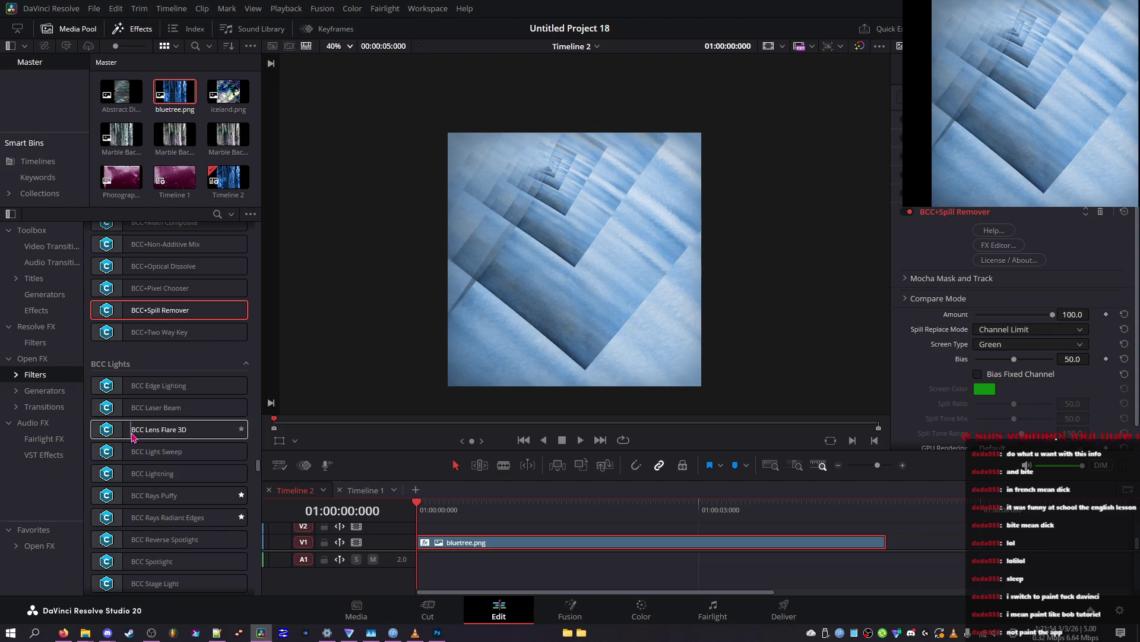
scroll(132, 440, "down", 6)
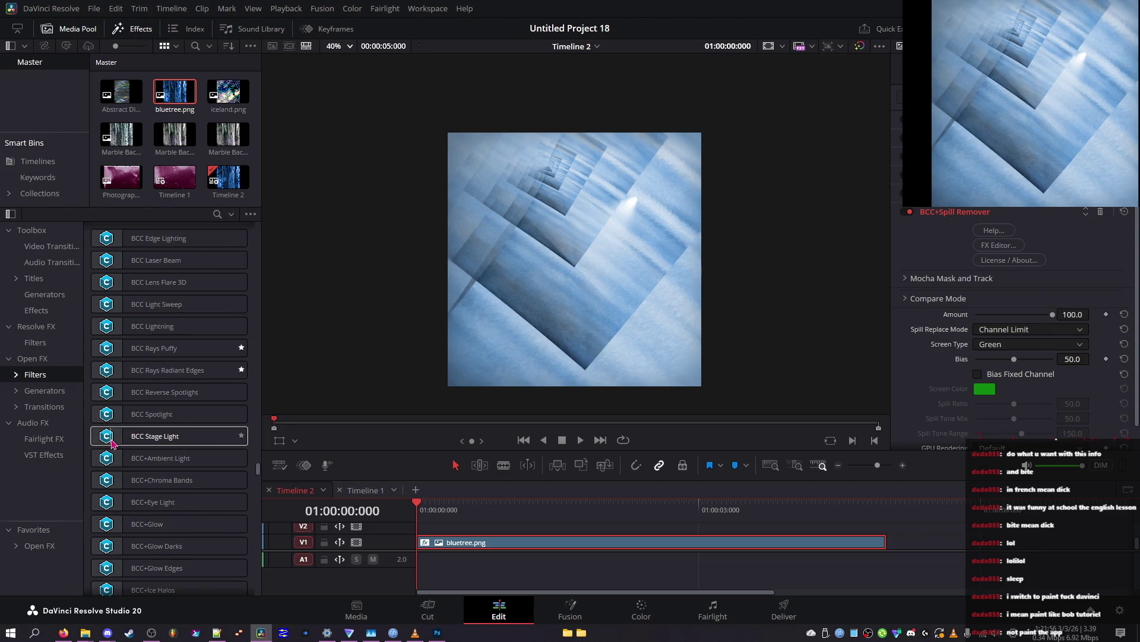
scroll(121, 442, "down", 6)
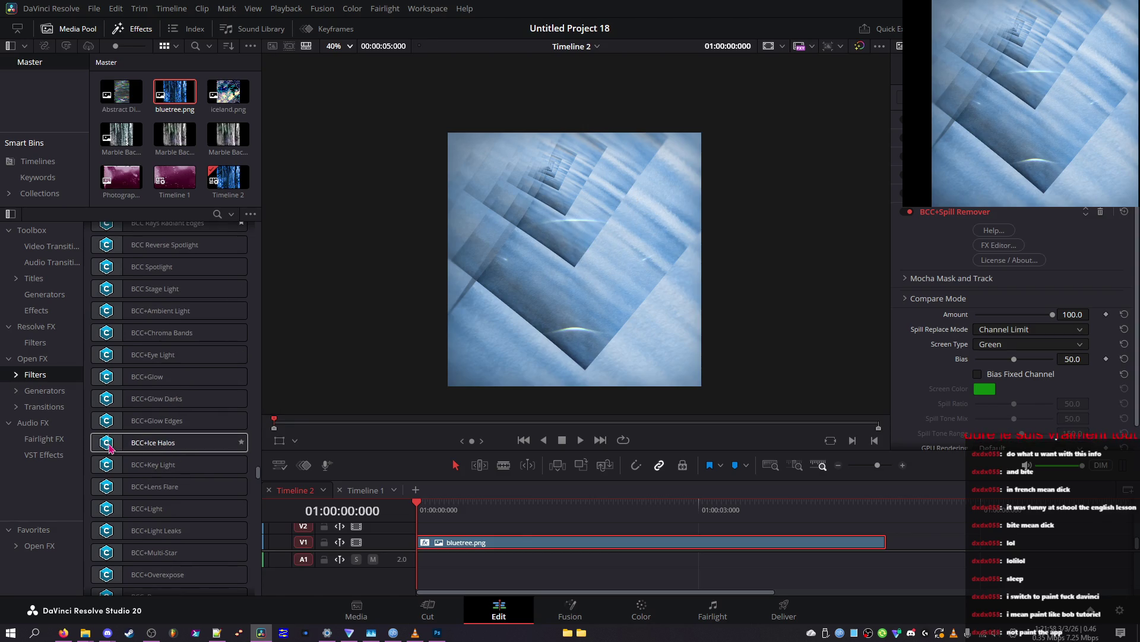
scroll(133, 453, "down", 6)
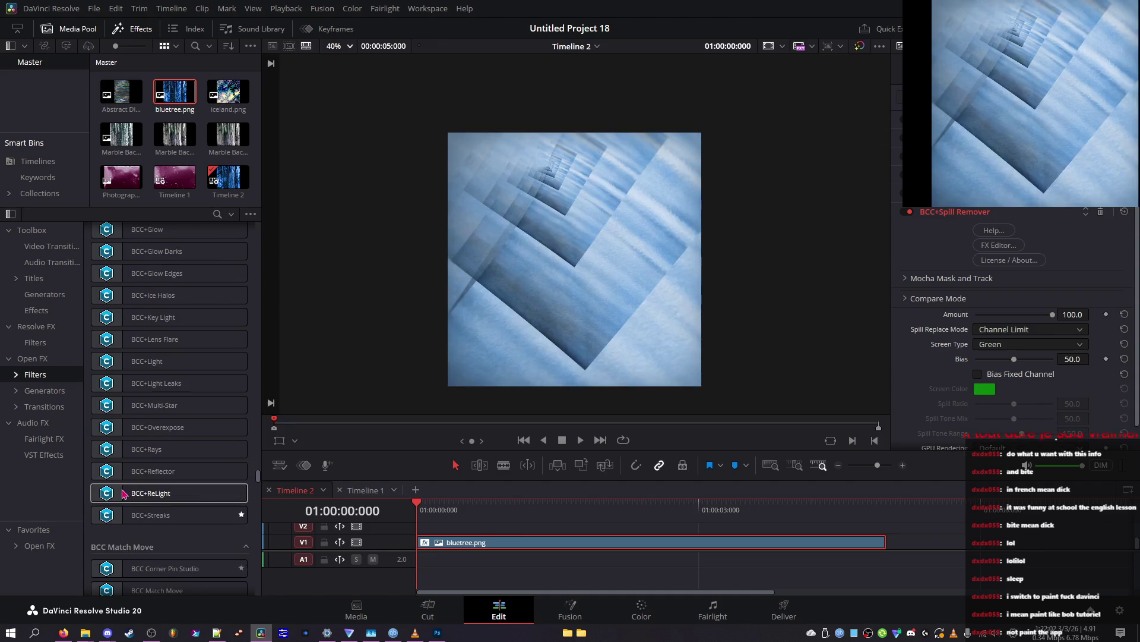
scroll(123, 492, "down", 3)
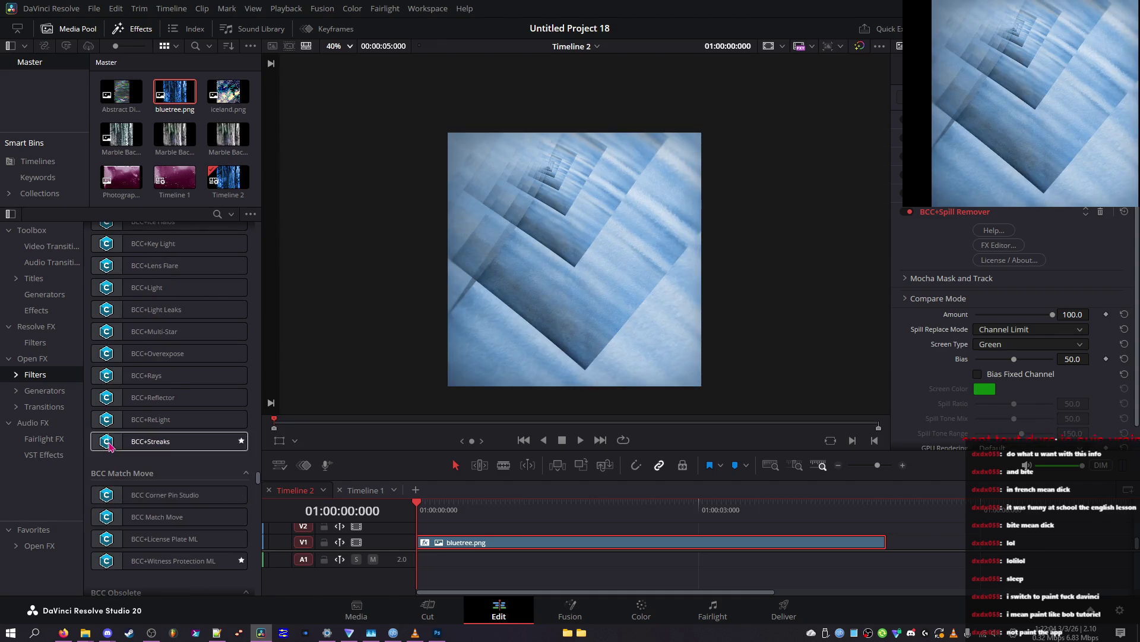
scroll(107, 447, "down", 7)
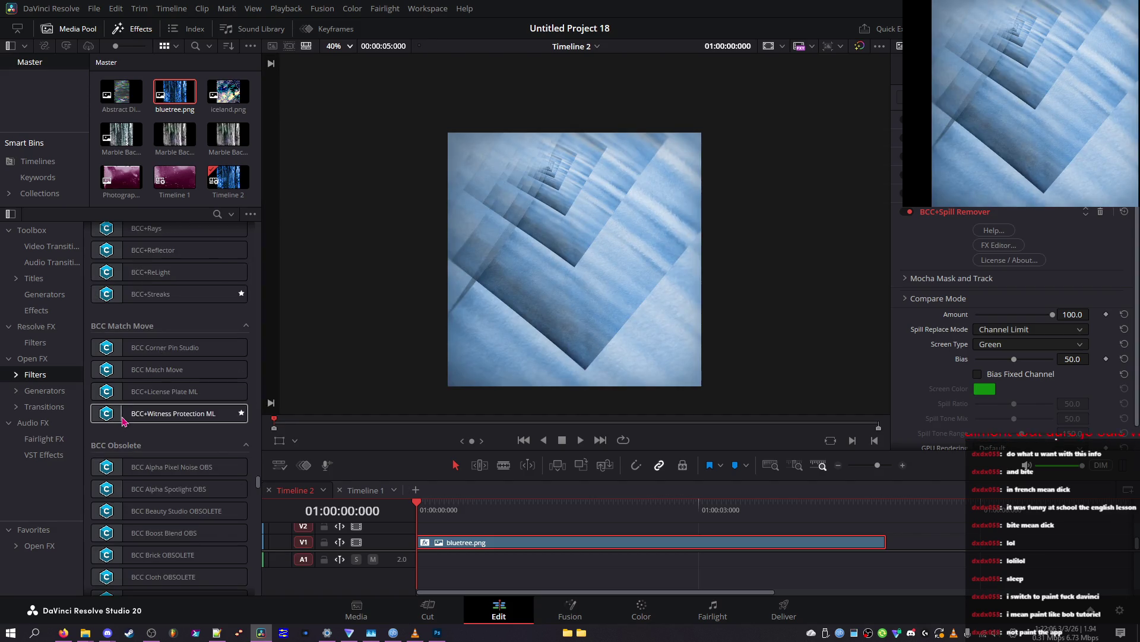
scroll(124, 416, "down", 15)
scroll(123, 382, "down", 10)
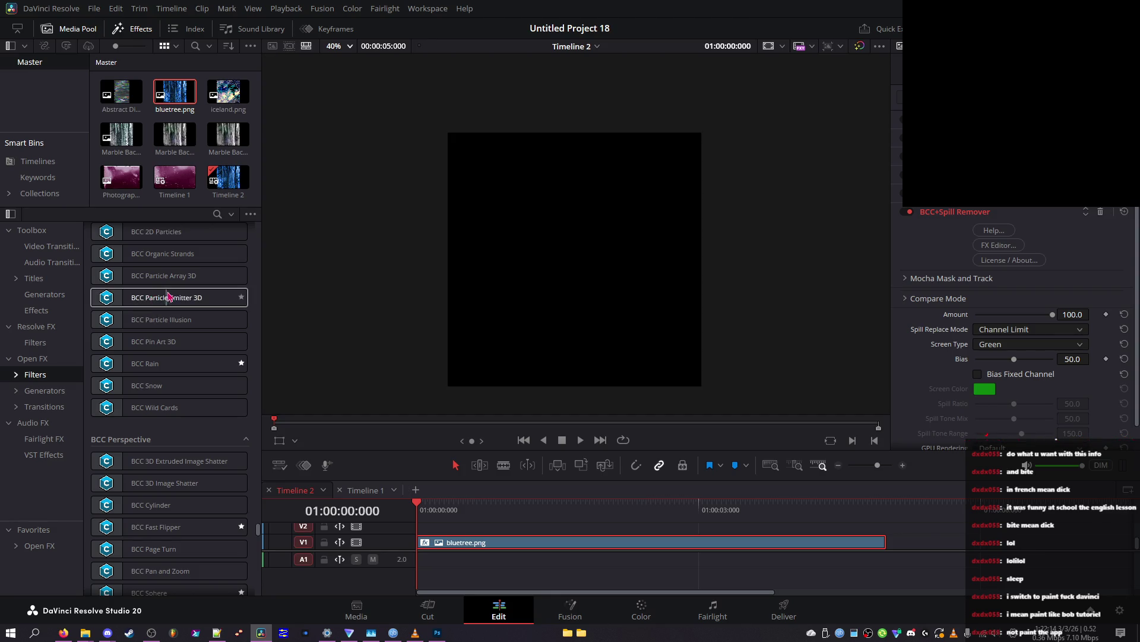
scroll(138, 285, "down", 5)
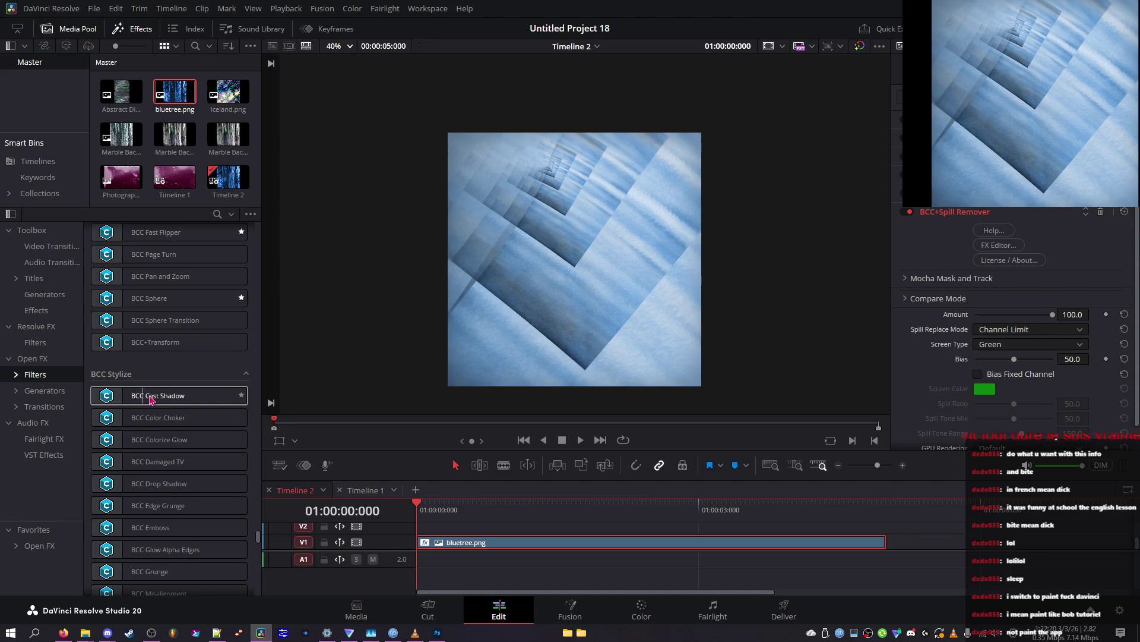
scroll(102, 409, "down", 4)
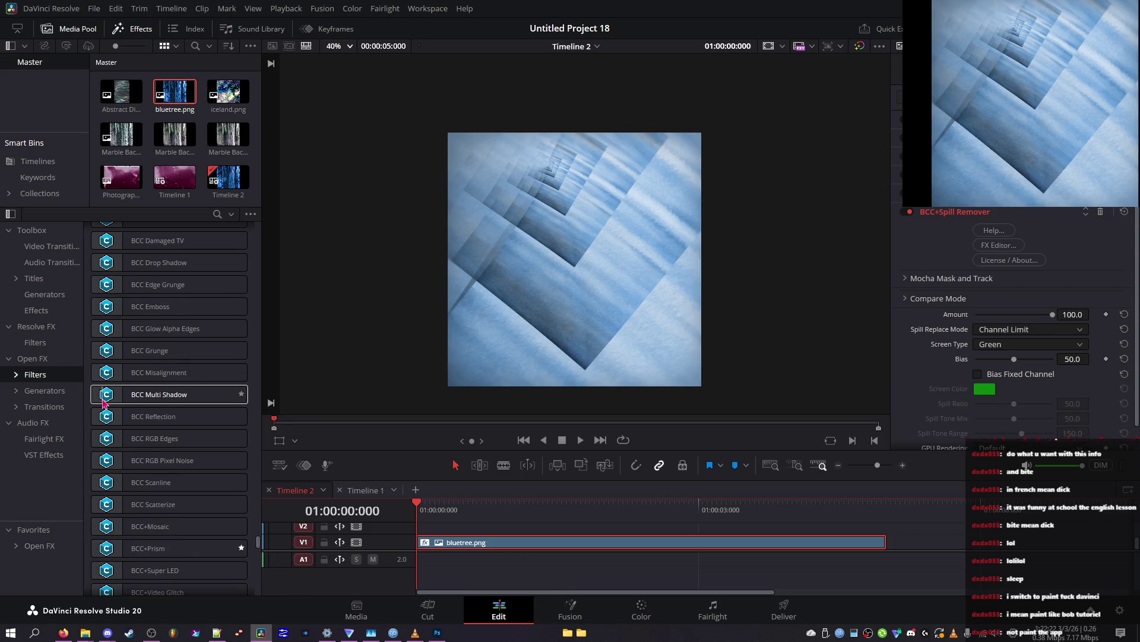
scroll(116, 389, "down", 4)
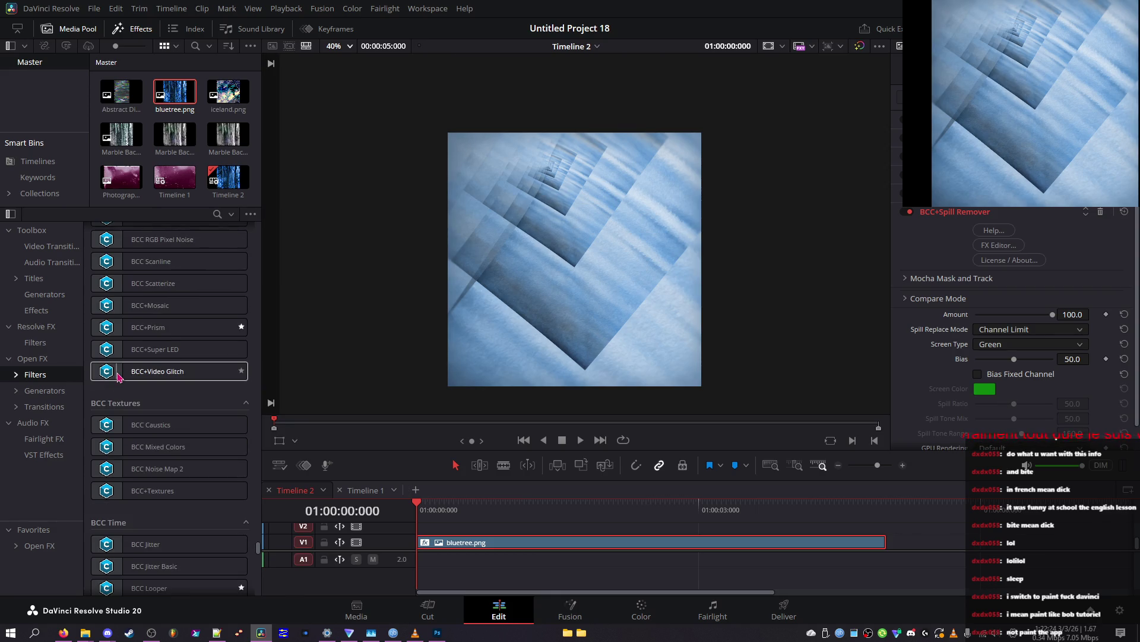
scroll(115, 368, "up", 3)
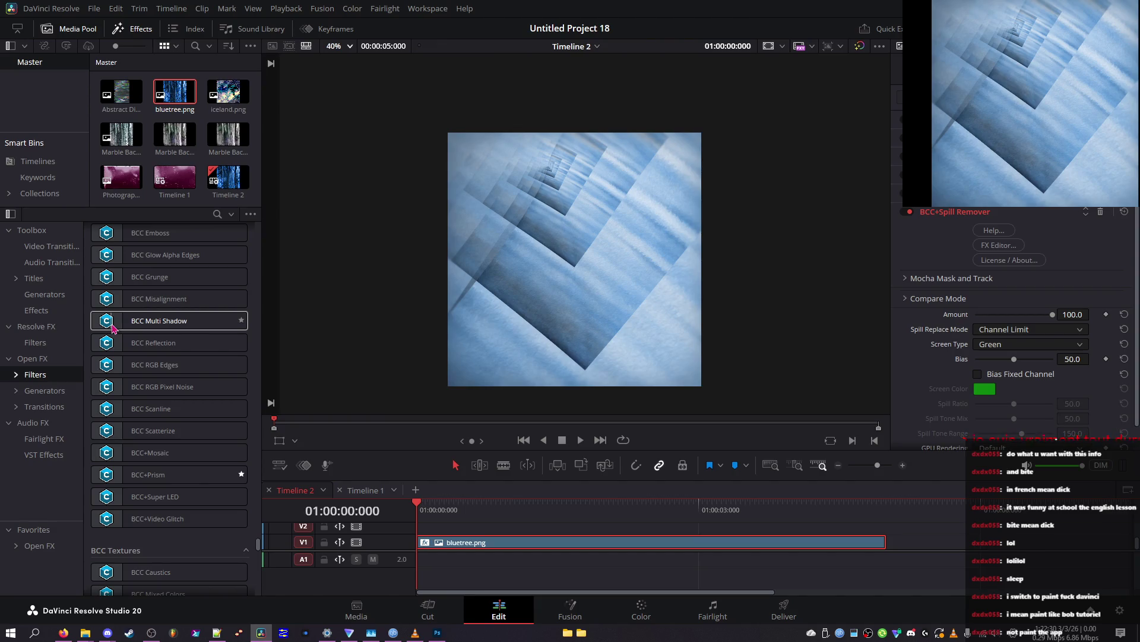
left_click(1013, 344)
left_click(1013, 373)
left_click(998, 345)
left_click(994, 386)
left_click(1003, 345)
left_click(1004, 359)
left_click(1010, 329)
left_click(1008, 358)
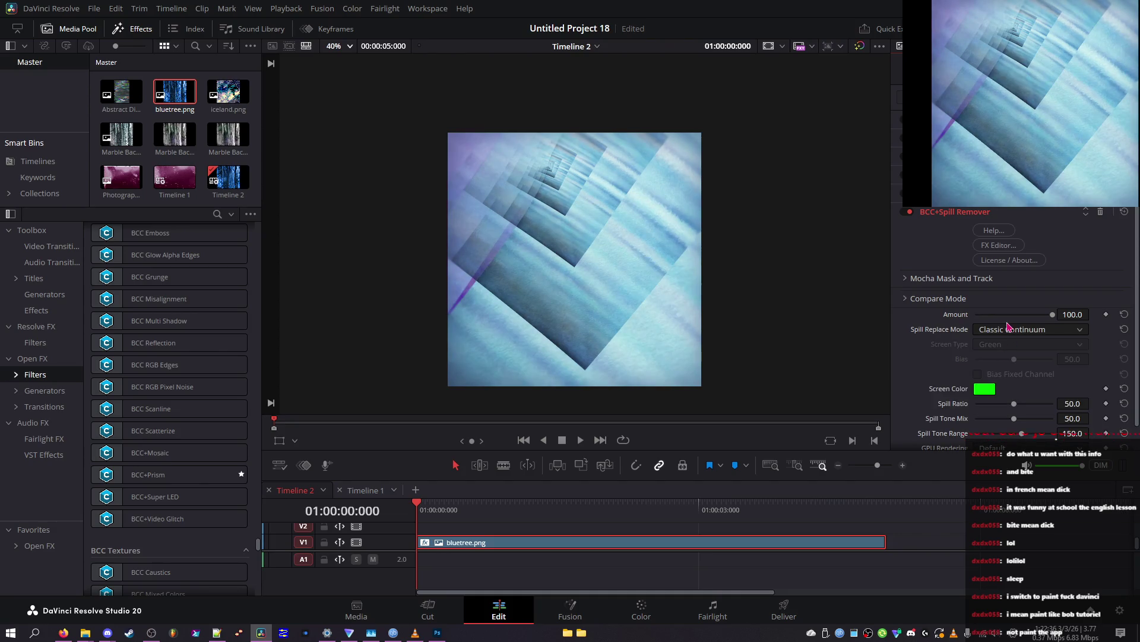
left_click(985, 389)
left_click_drag(603, 293, 654, 223)
mouse_move(616, 268)
left_mouse_down()
mouse_move(594, 309)
mouse_move(565, 288)
mouse_move(550, 238)
mouse_move(585, 314)
mouse_move(684, 268)
mouse_move(702, 271)
left_mouse_up()
left_click(695, 293)
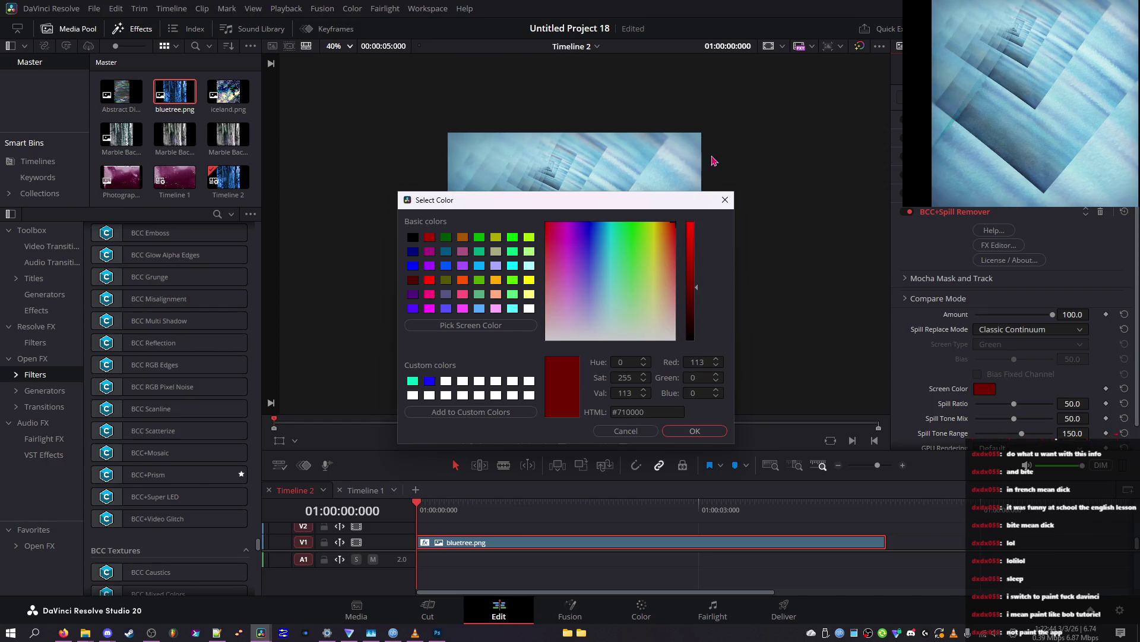
left_click(692, 222)
left_click(588, 244)
mouse_move(590, 257)
left_mouse_down()
mouse_move(603, 303)
mouse_move(632, 224)
left_mouse_up()
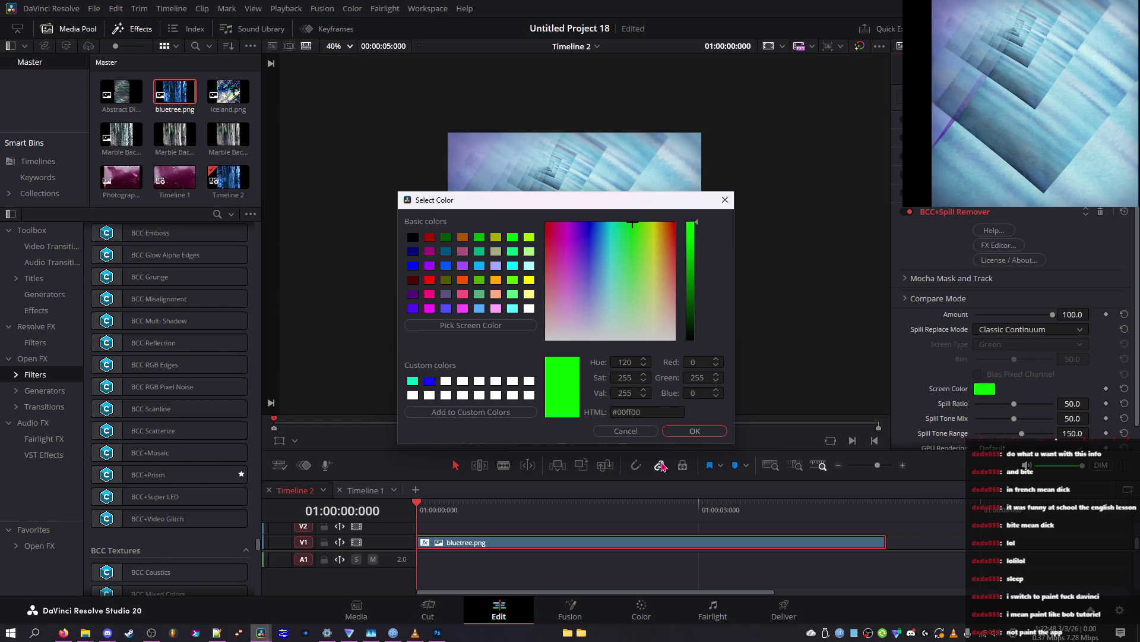
left_click(648, 431)
left_click(1021, 329)
left_click(1013, 344)
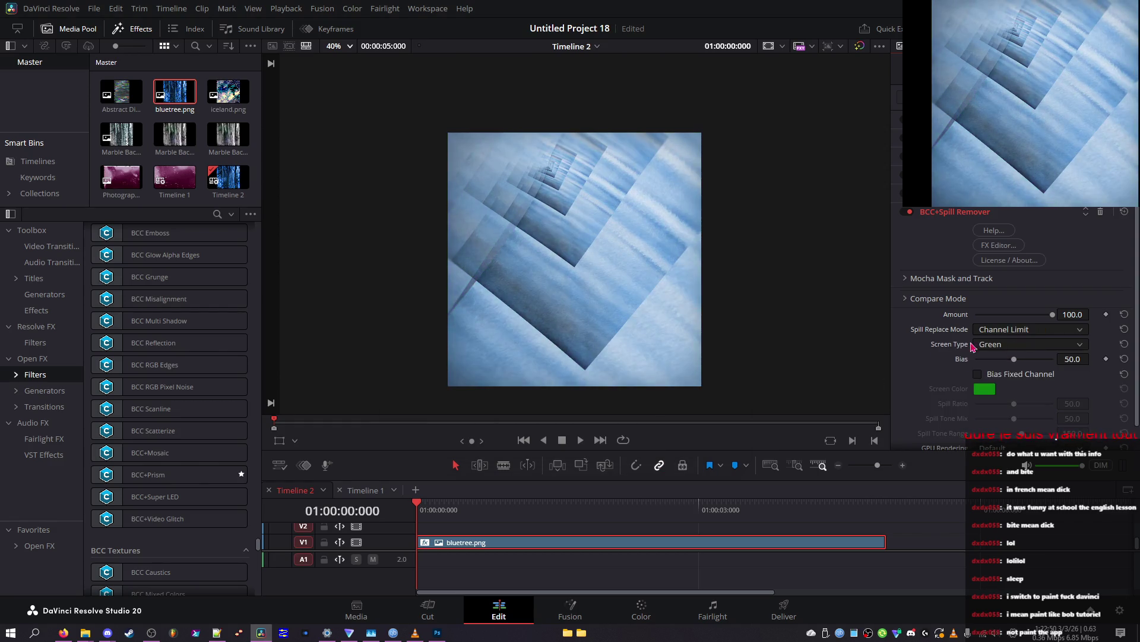
double_click(132, 501)
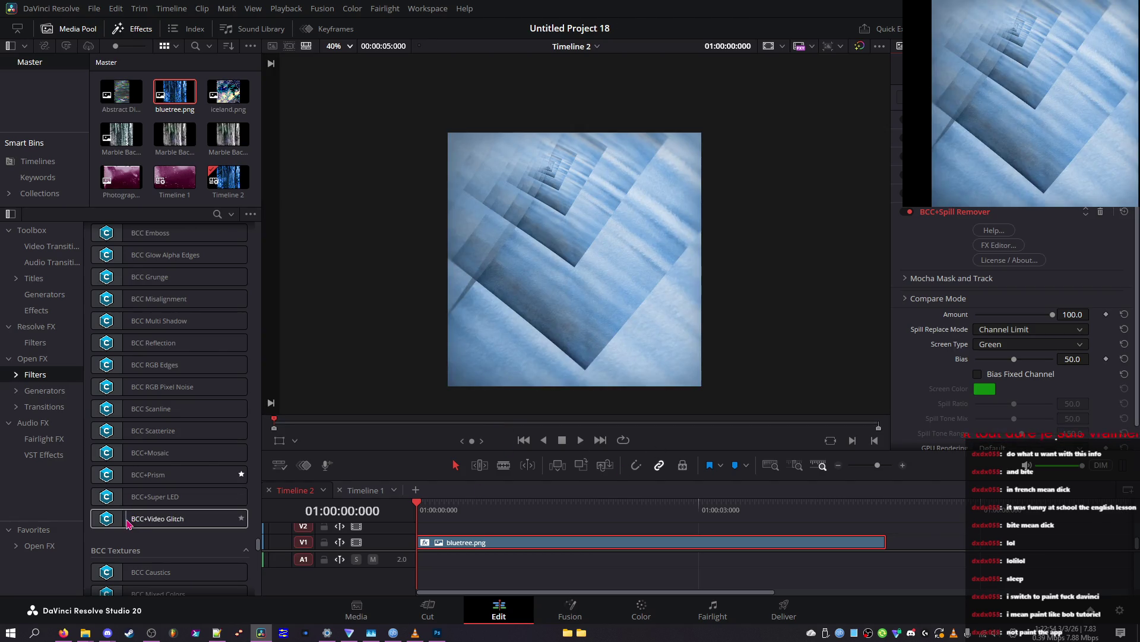
Step: Set up Render in Place for the bluetree clip with PNG format and RGB 8 bits type
scroll(128, 523, "down", 5)
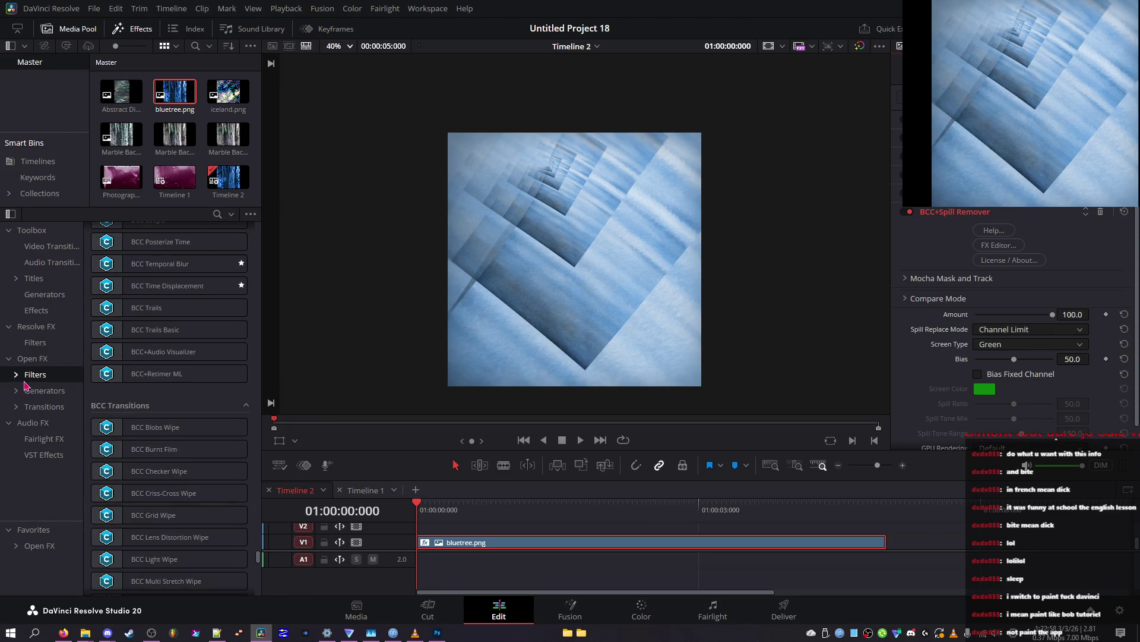
right_click(466, 555)
right_click(467, 544)
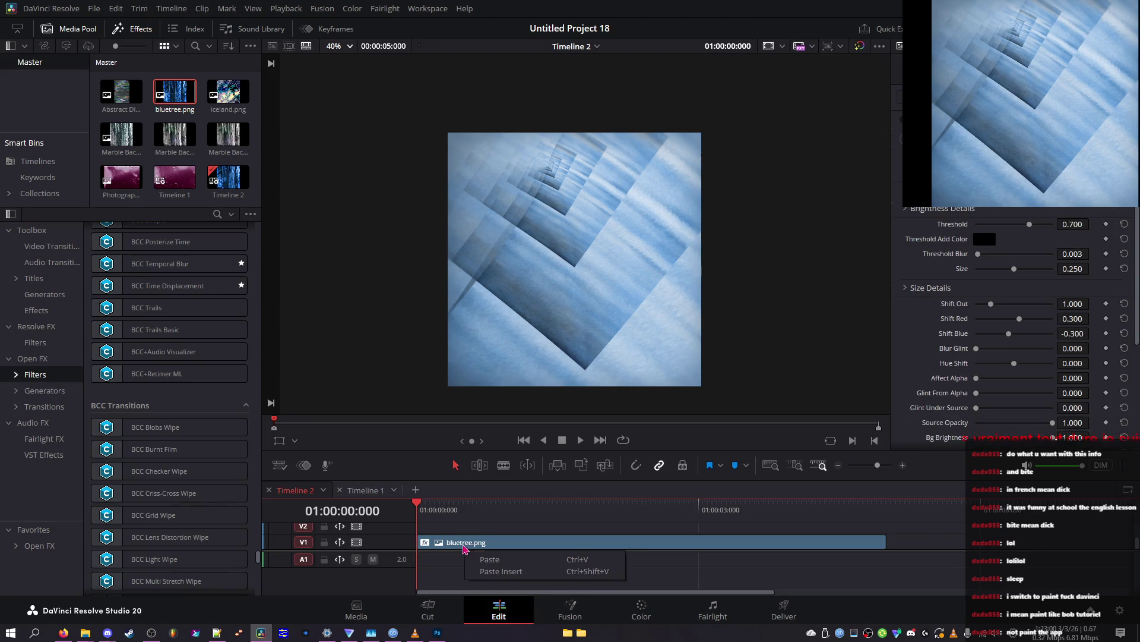
left_click(560, 271)
left_click(599, 254)
left_click(547, 306)
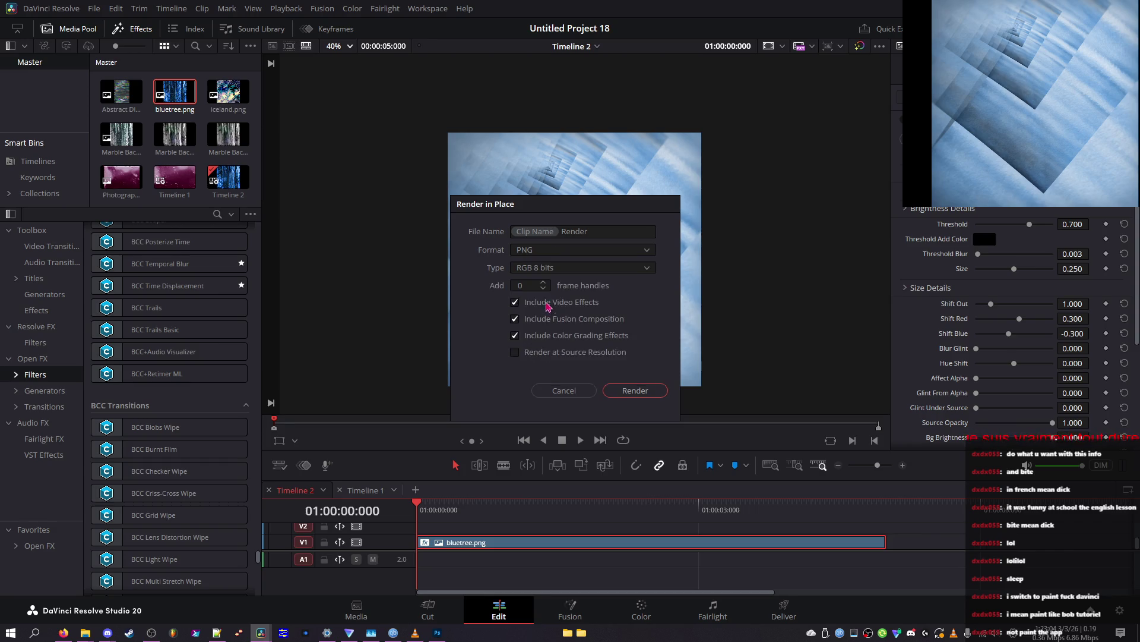
left_click(567, 267)
left_click(552, 294)
Step: Start the render into the chosen folder and check system load while it runs
left_click(630, 392)
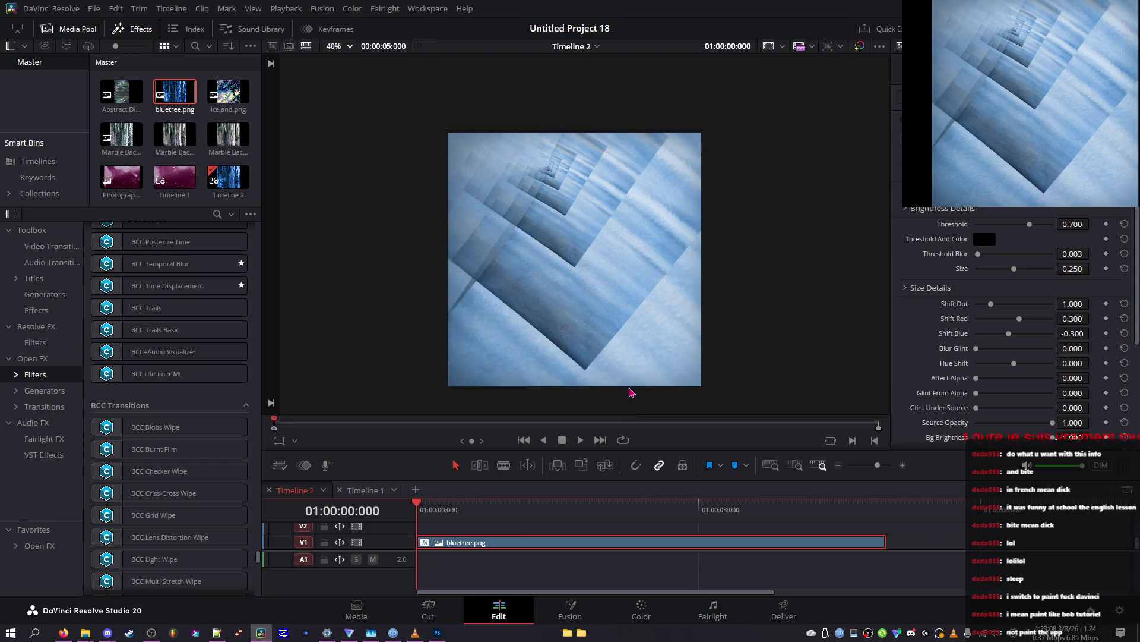
left_click(475, 303)
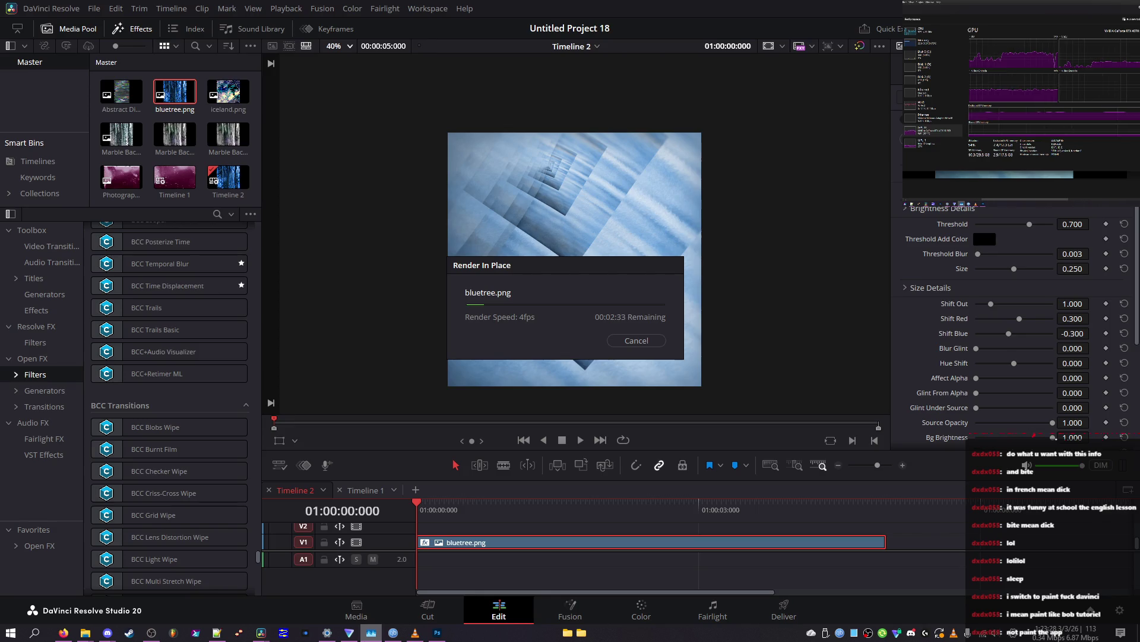
left_click(444, 403)
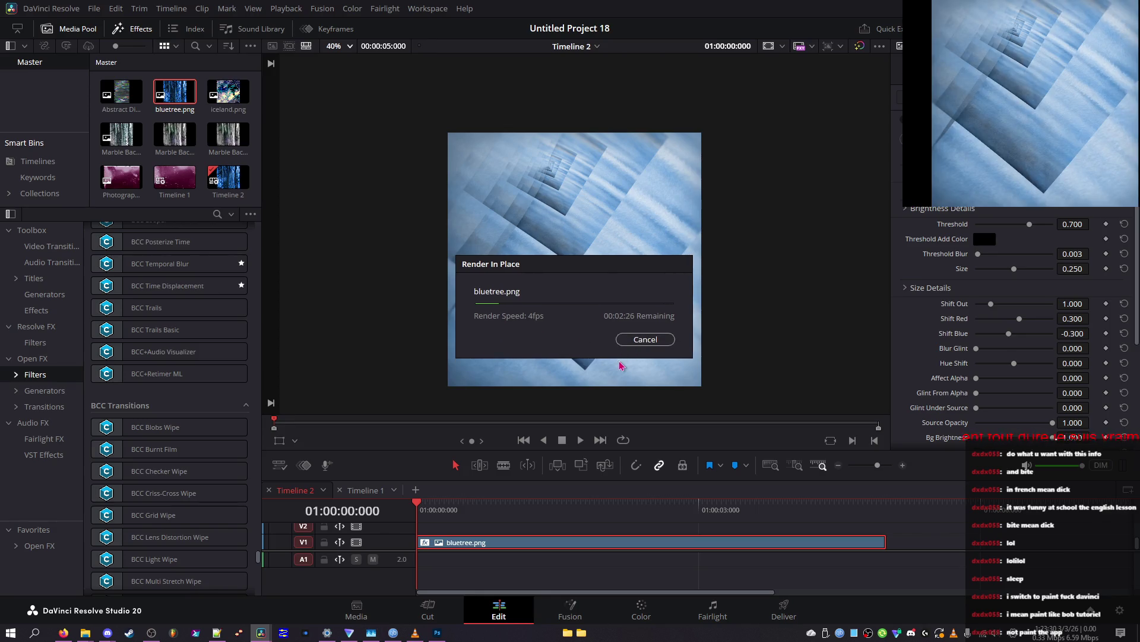
left_click(372, 632)
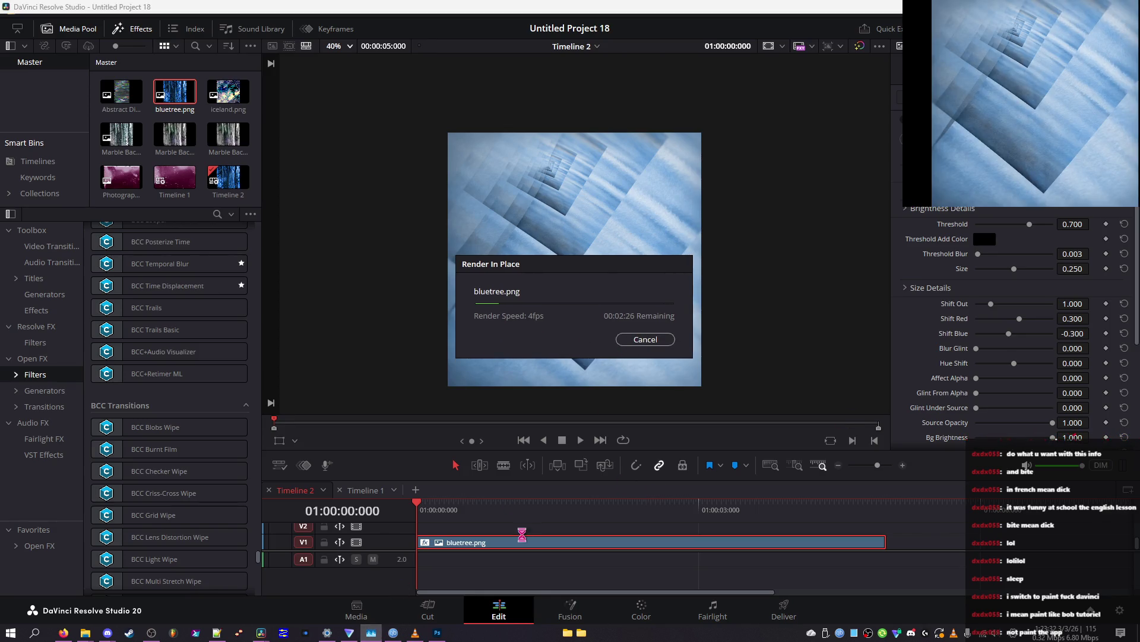
mouse_move(392, 585)
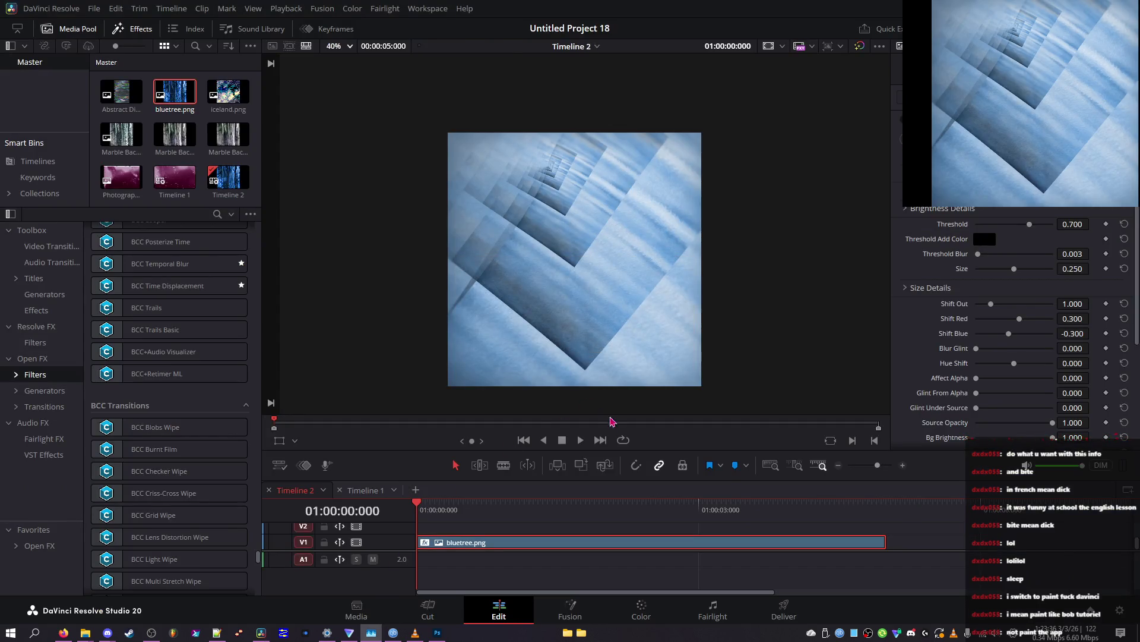
Step: Trim the bluetree clip on V1 down to a sliver and return the playhead to its start
left_click(491, 506)
left_click_drag(490, 509, 474, 509)
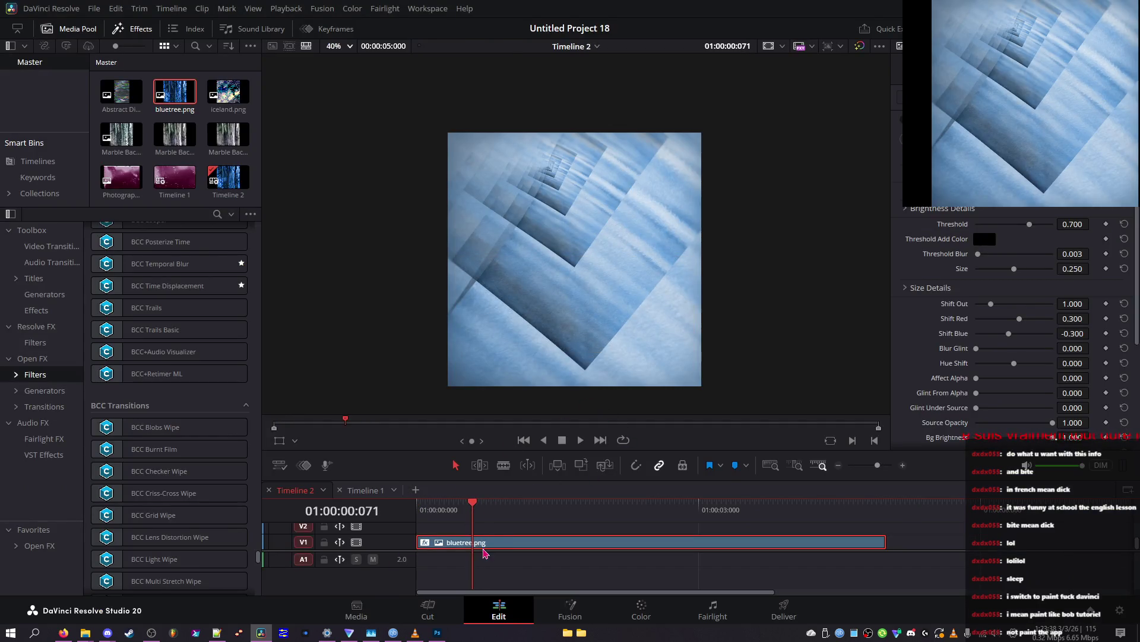
mouse_move(884, 542)
left_mouse_down()
mouse_move(447, 545)
mouse_move(442, 523)
mouse_move(422, 532)
mouse_move(436, 539)
mouse_move(425, 548)
left_mouse_up()
left_click(417, 511)
Step: Render the clip in place as PNG named 'png' at timeline resolution, not source resolution
right_click(426, 548)
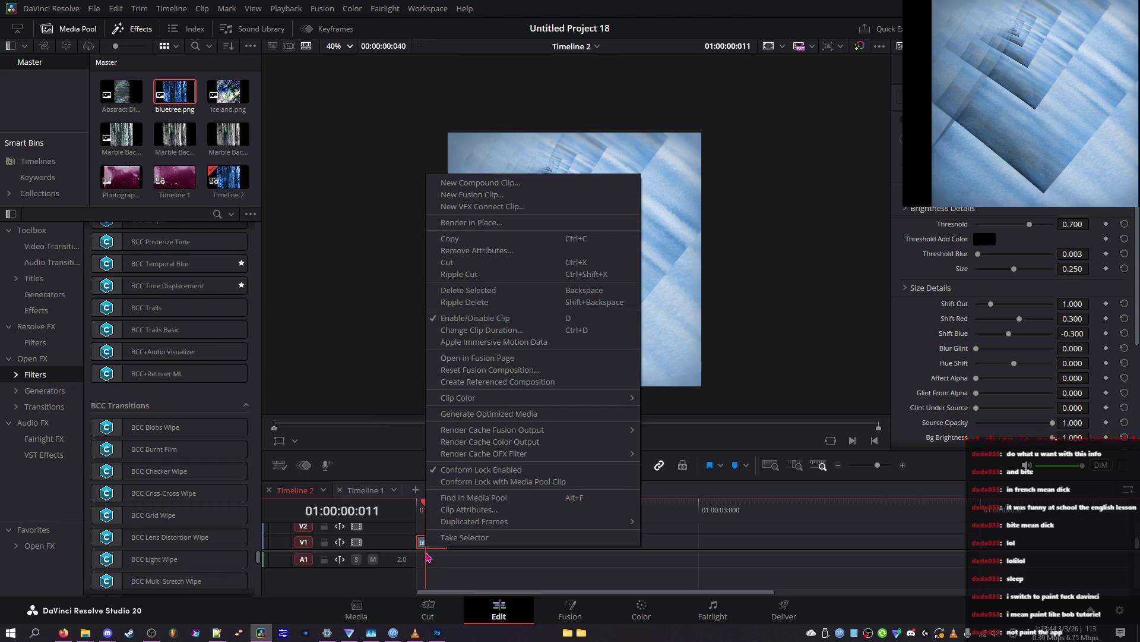
left_click(460, 224)
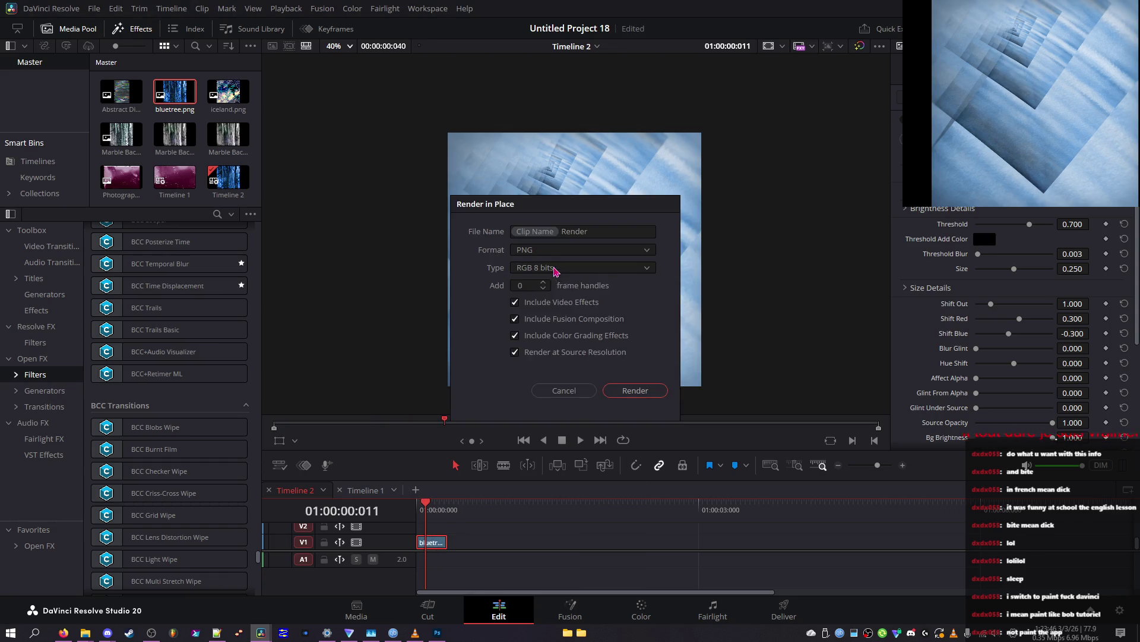
left_click(550, 289)
left_click(563, 354)
left_click(564, 251)
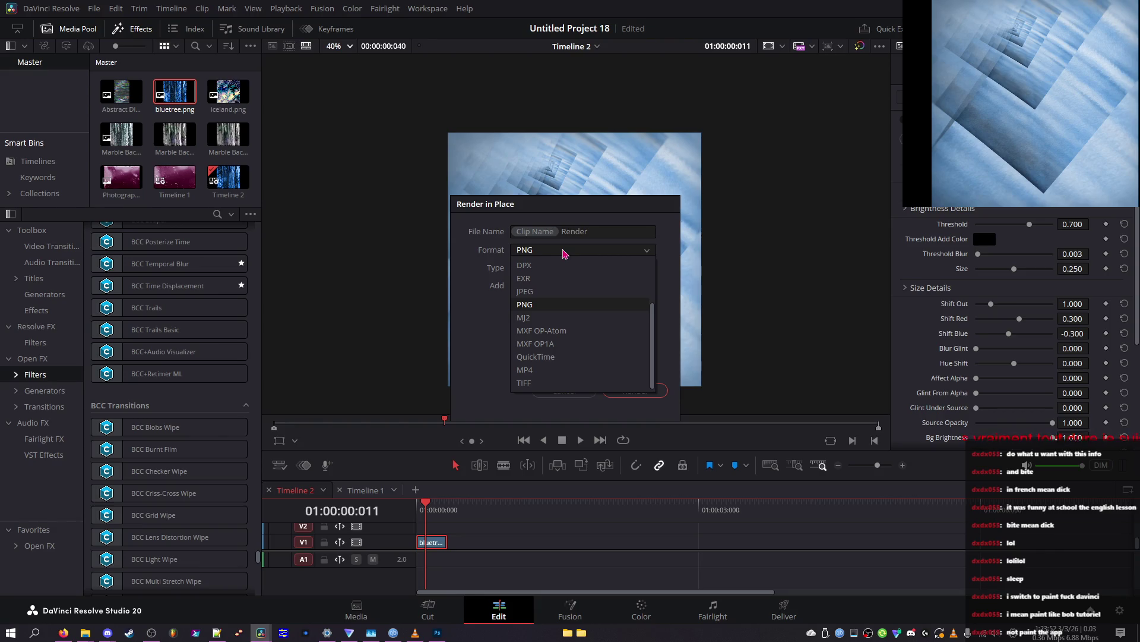
left_click(565, 251)
left_click(614, 232)
key("ctrl+a")
type("png")
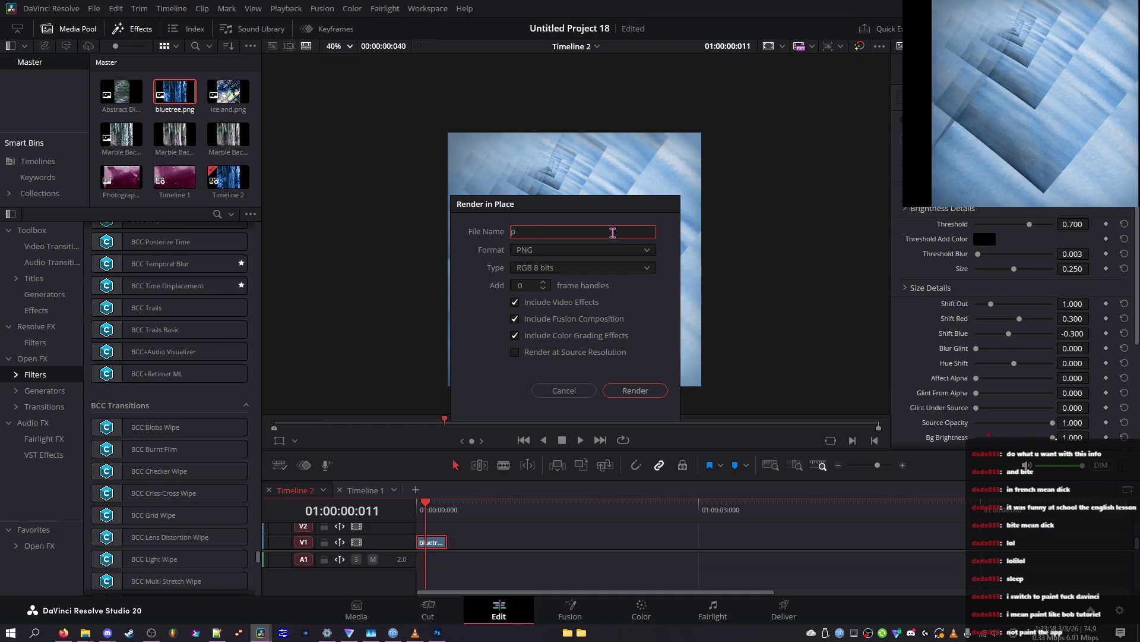
left_click(635, 390)
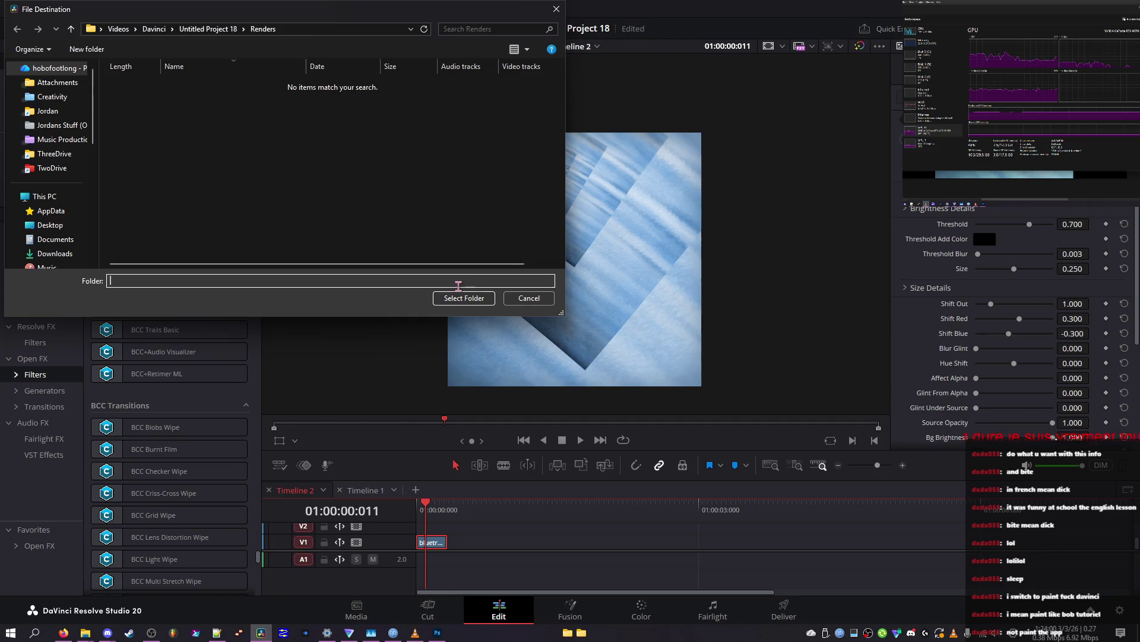
left_click(460, 298)
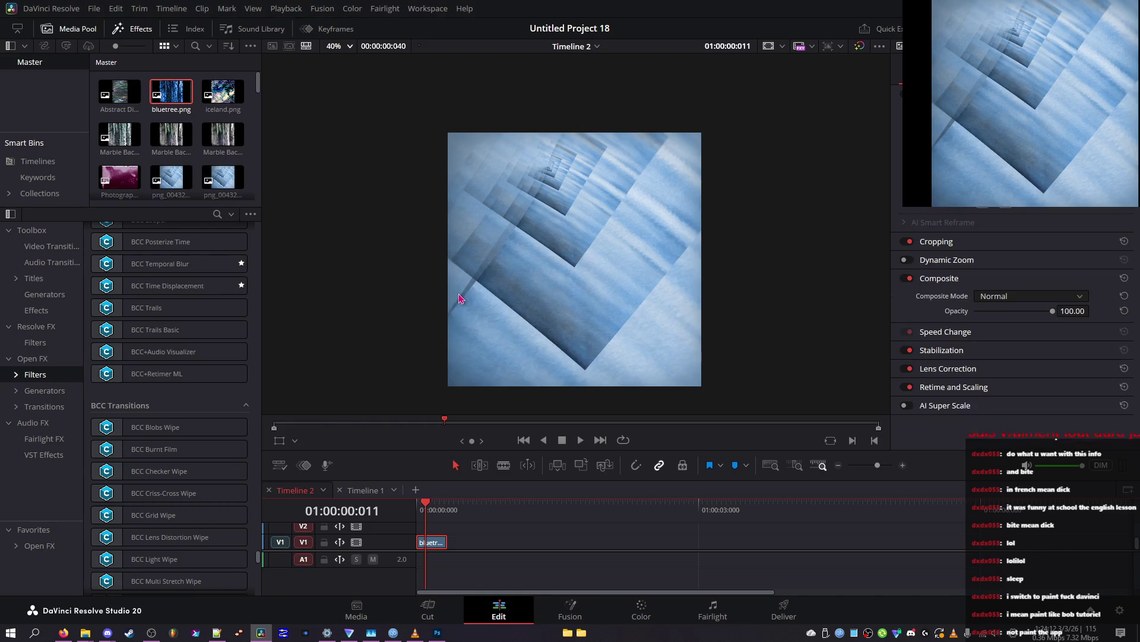
left_click_drag(427, 510, 417, 510)
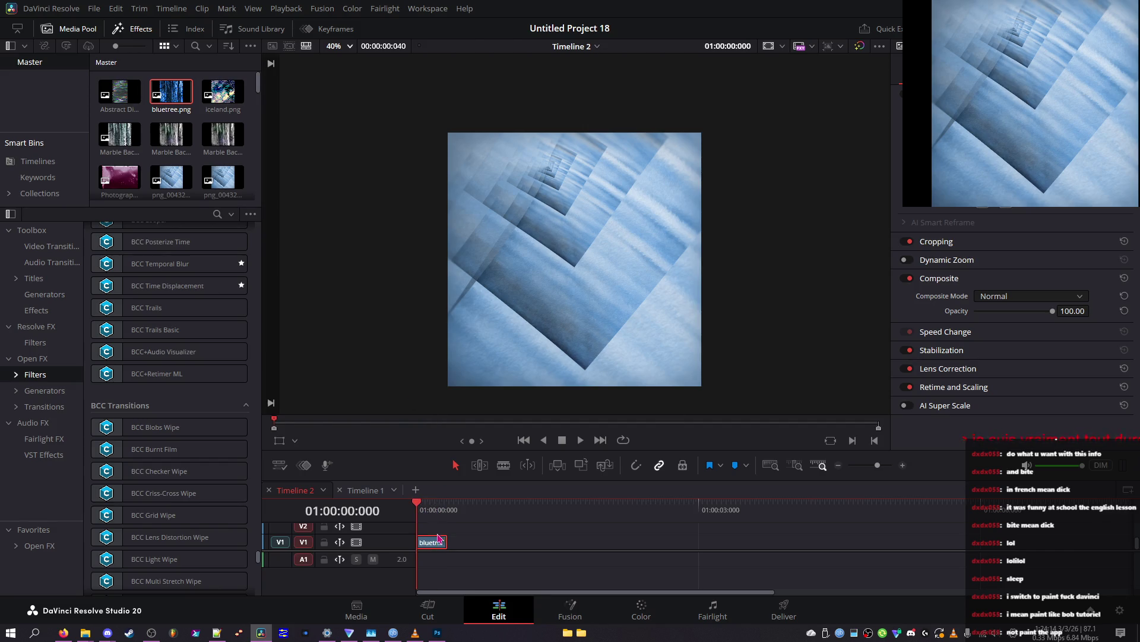
right_click(431, 541)
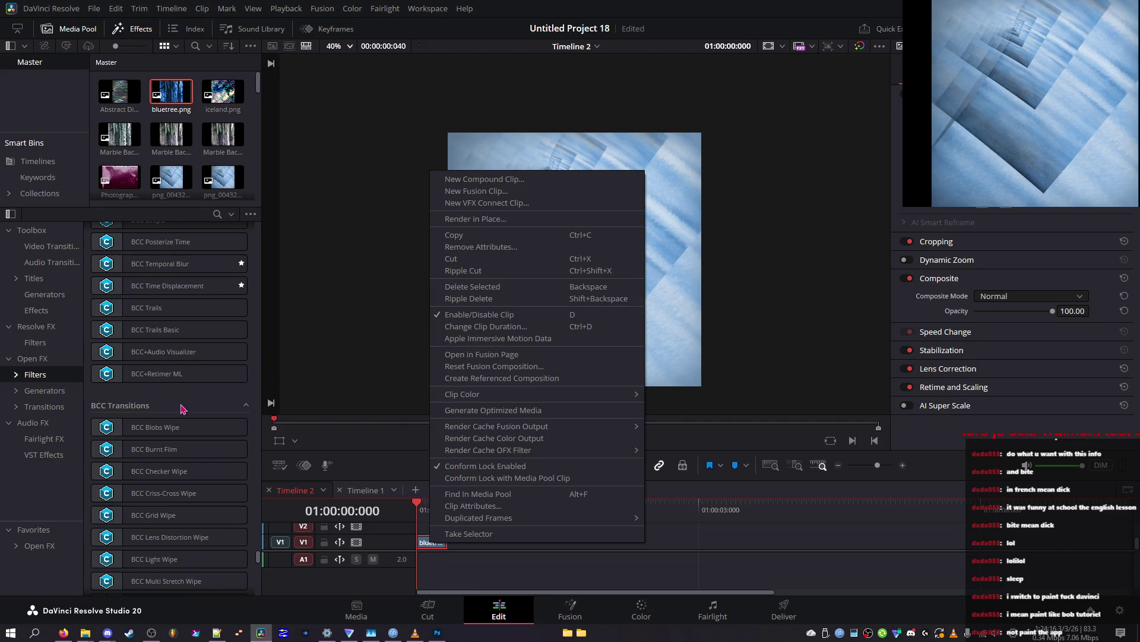
left_click(143, 373)
scroll(121, 374, "down", 3)
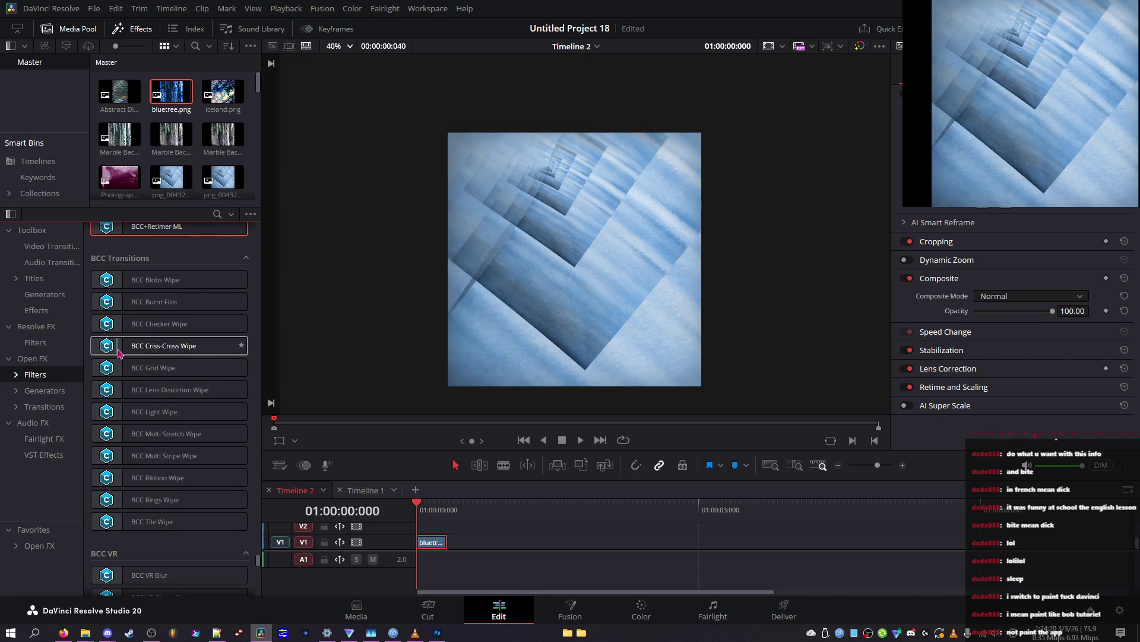
scroll(119, 352, "down", 3)
scroll(107, 355, "down", 3)
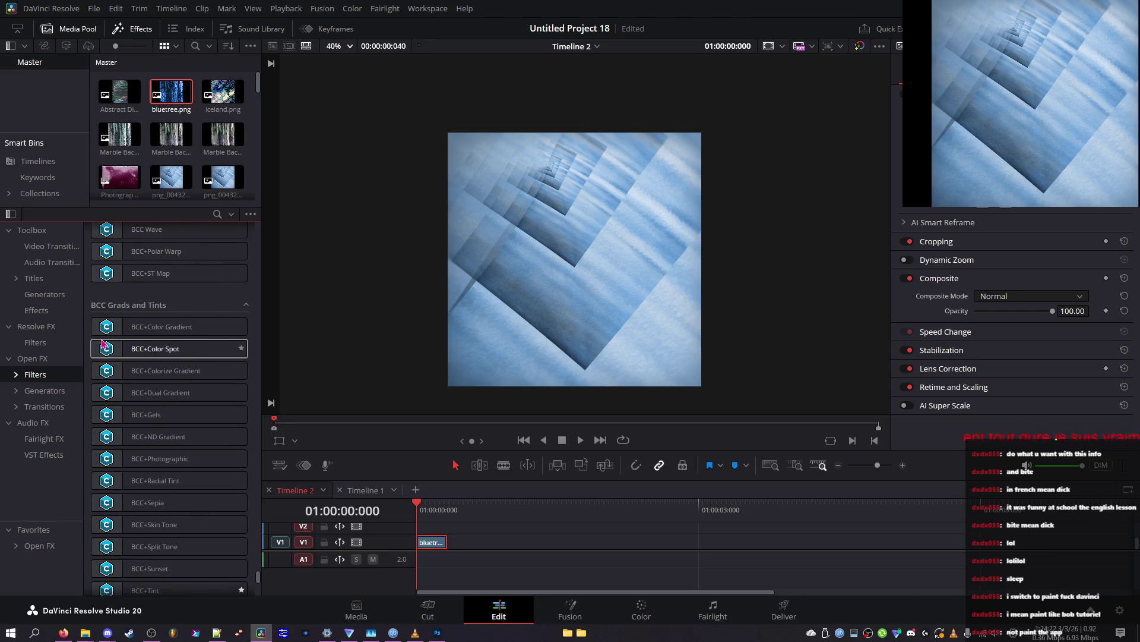
left_click(371, 632)
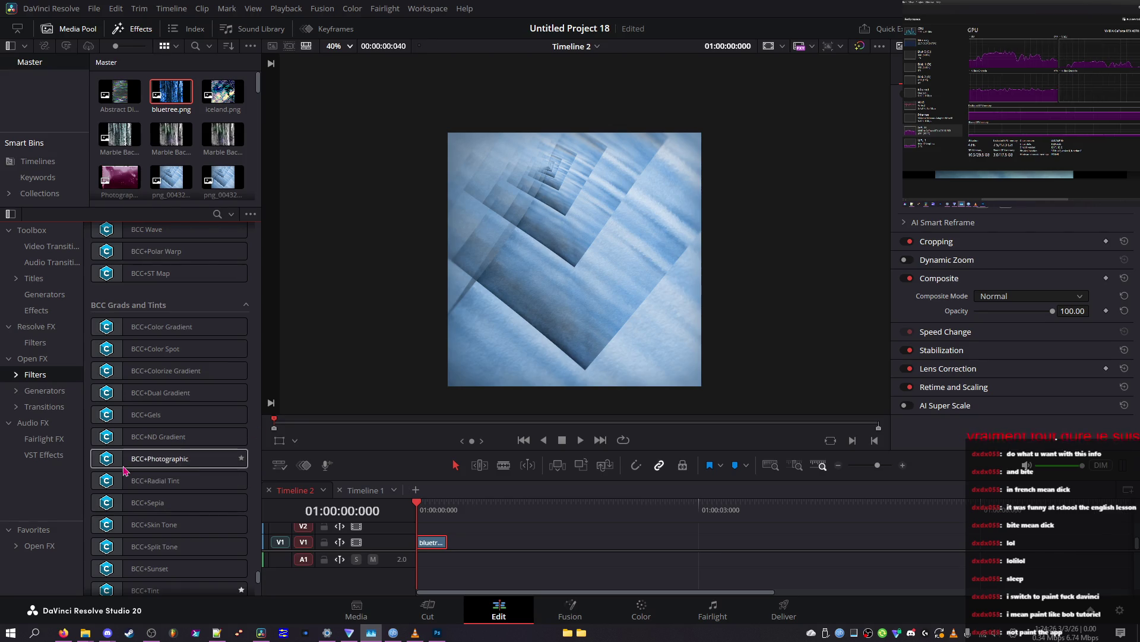
scroll(124, 464, "down", 5)
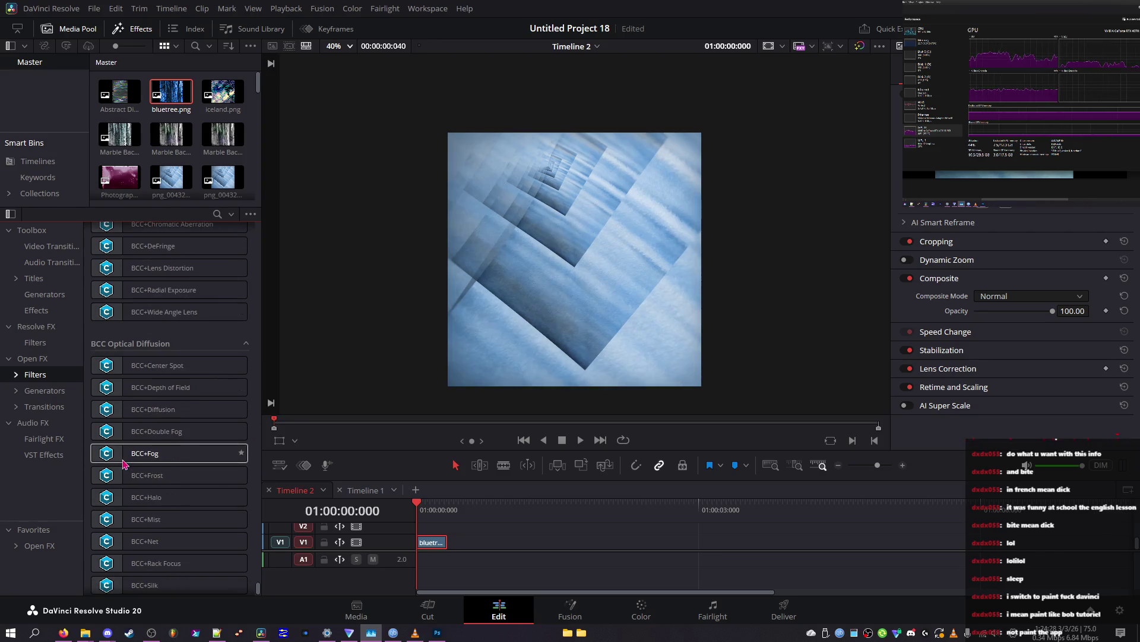
scroll(126, 417, "down", 1)
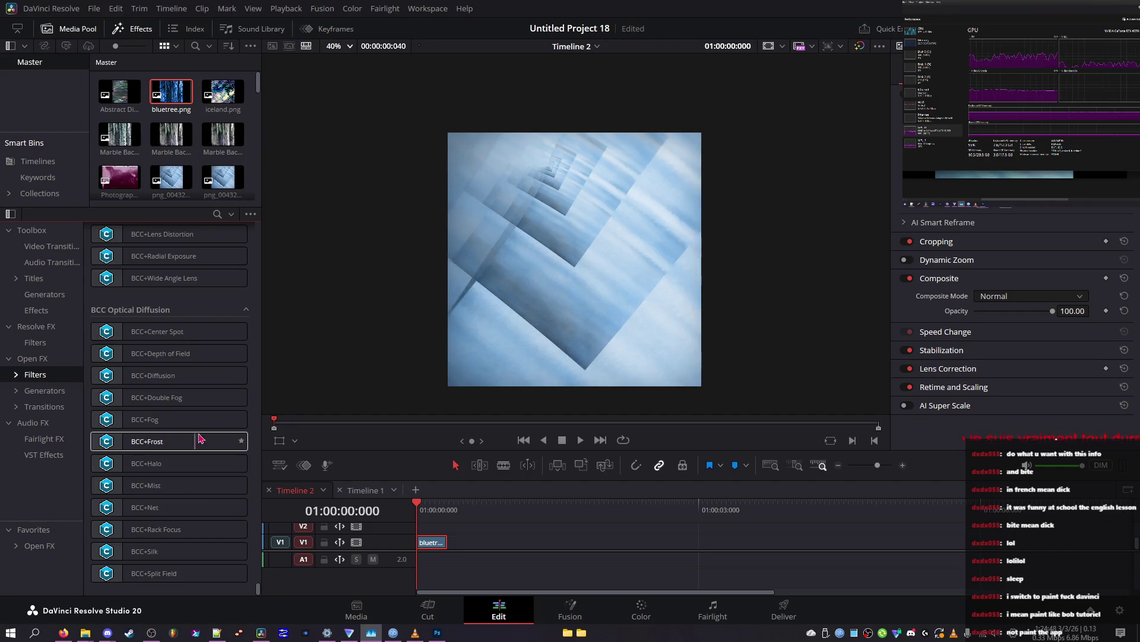
left_click_drag(258, 589, 232, 307)
scroll(231, 307, "down", 10)
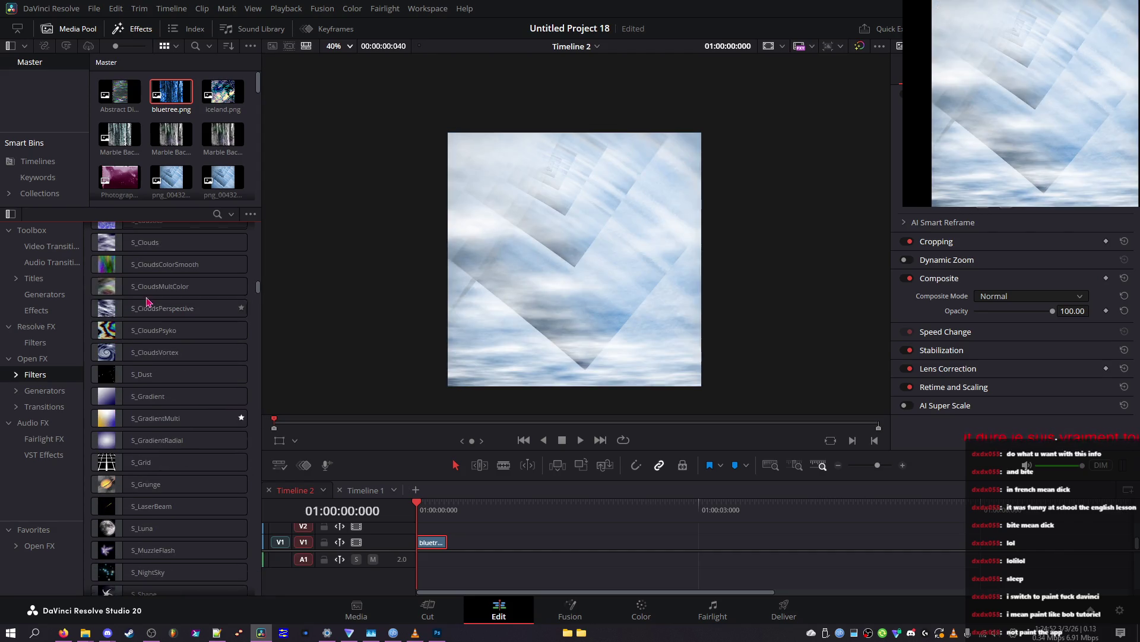
scroll(144, 348, "up", 5)
scroll(144, 349, "down", 5)
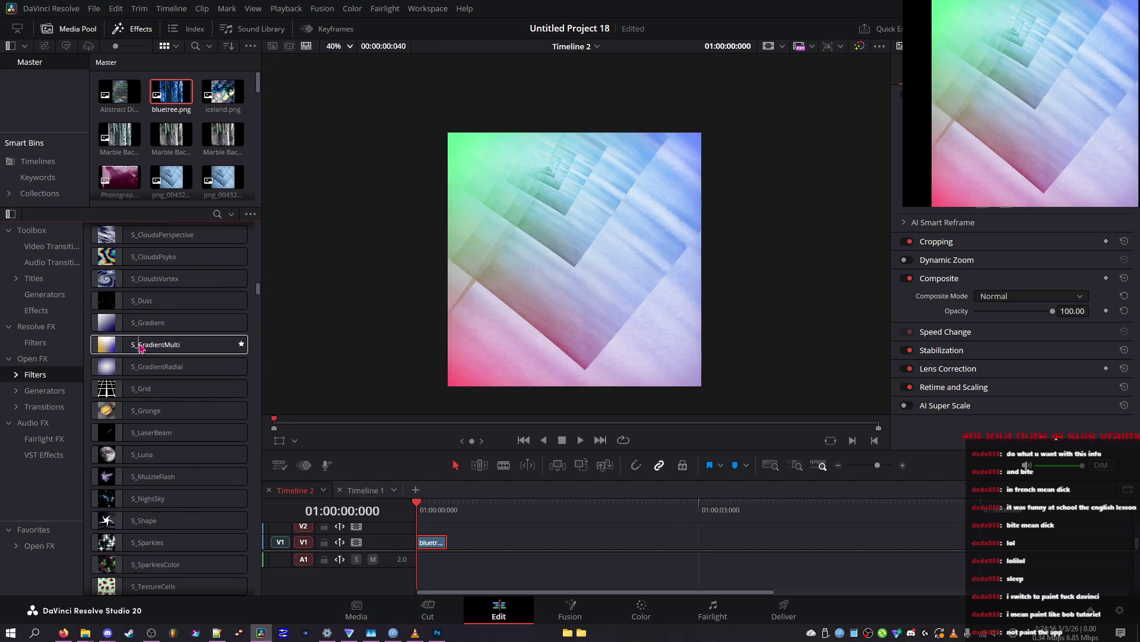
scroll(136, 385, "down", 3)
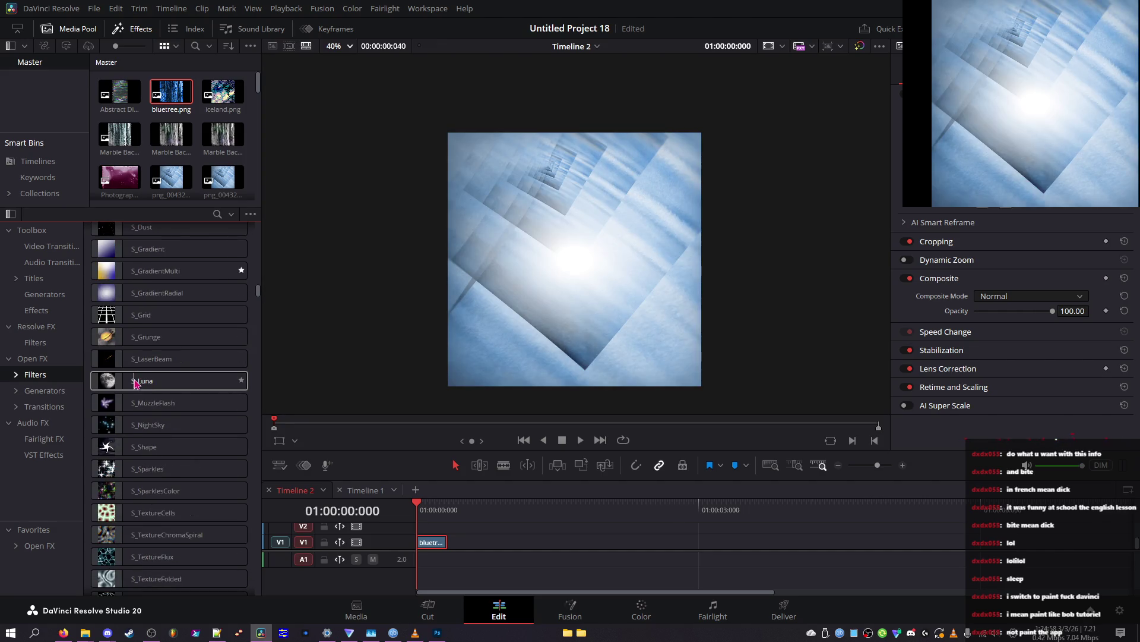
scroll(136, 386, "down", 3)
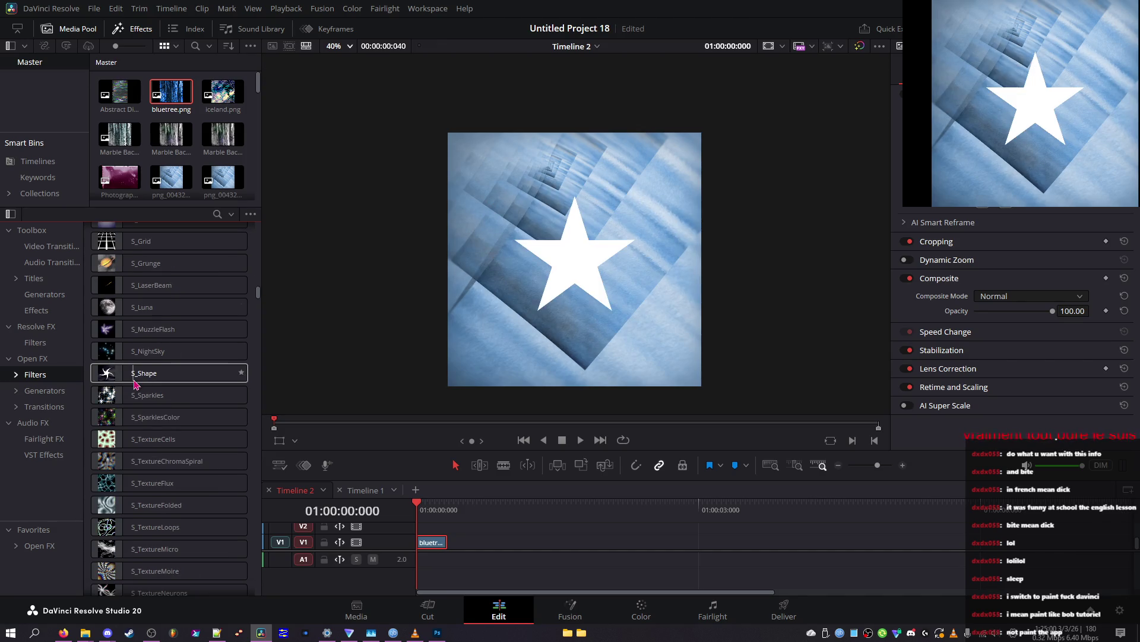
scroll(136, 385, "down", 7)
scroll(119, 389, "down", 8)
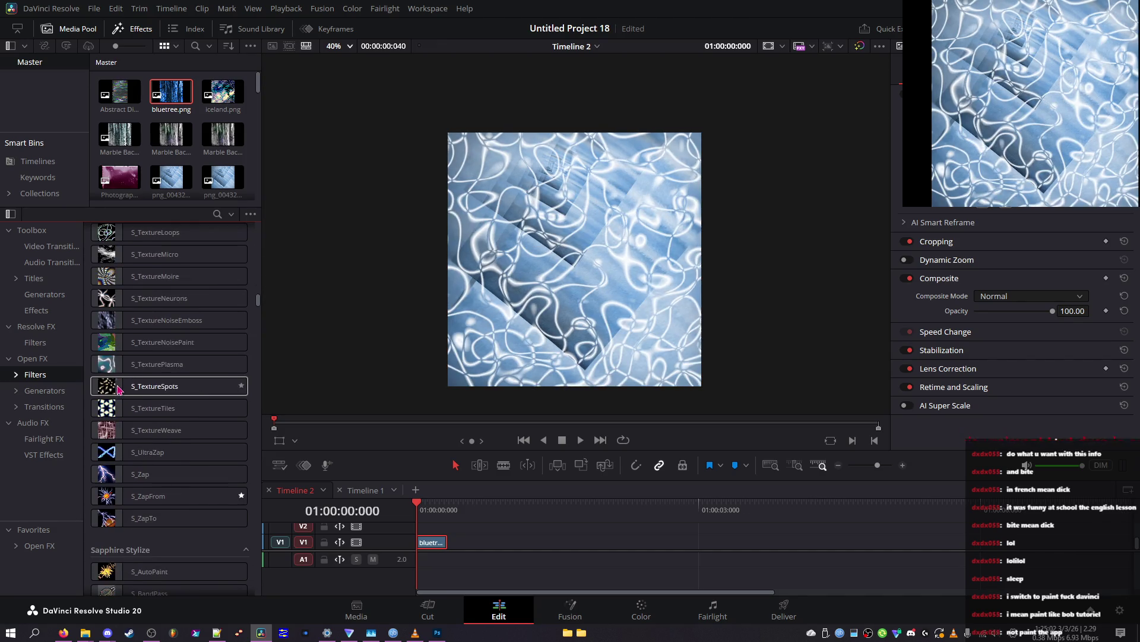
scroll(118, 390, "down", 5)
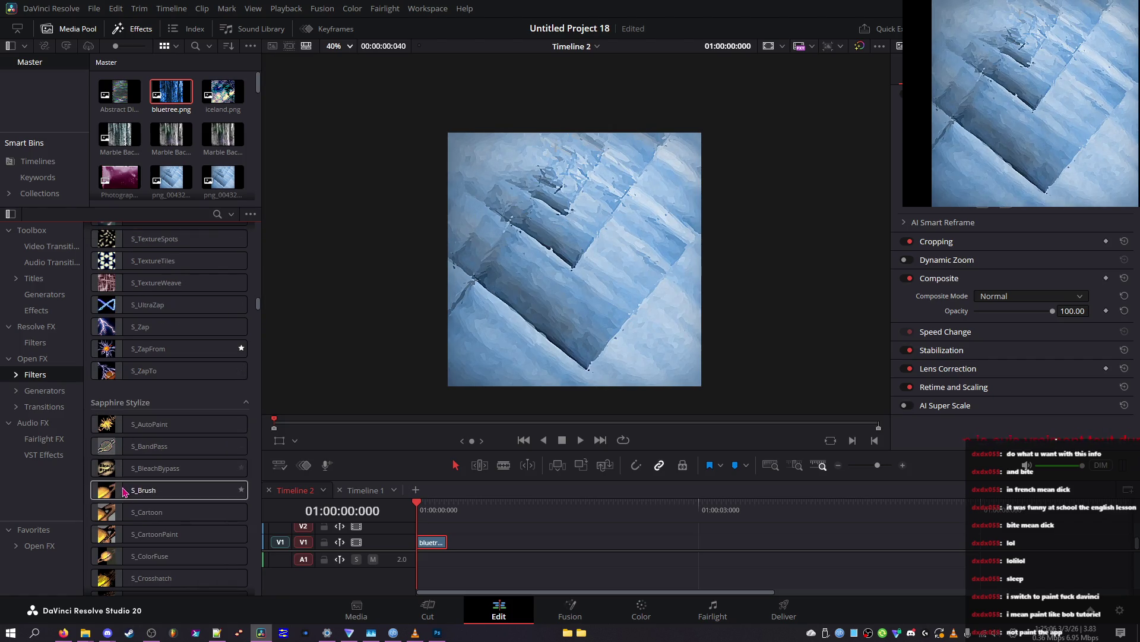
scroll(127, 478, "down", 5)
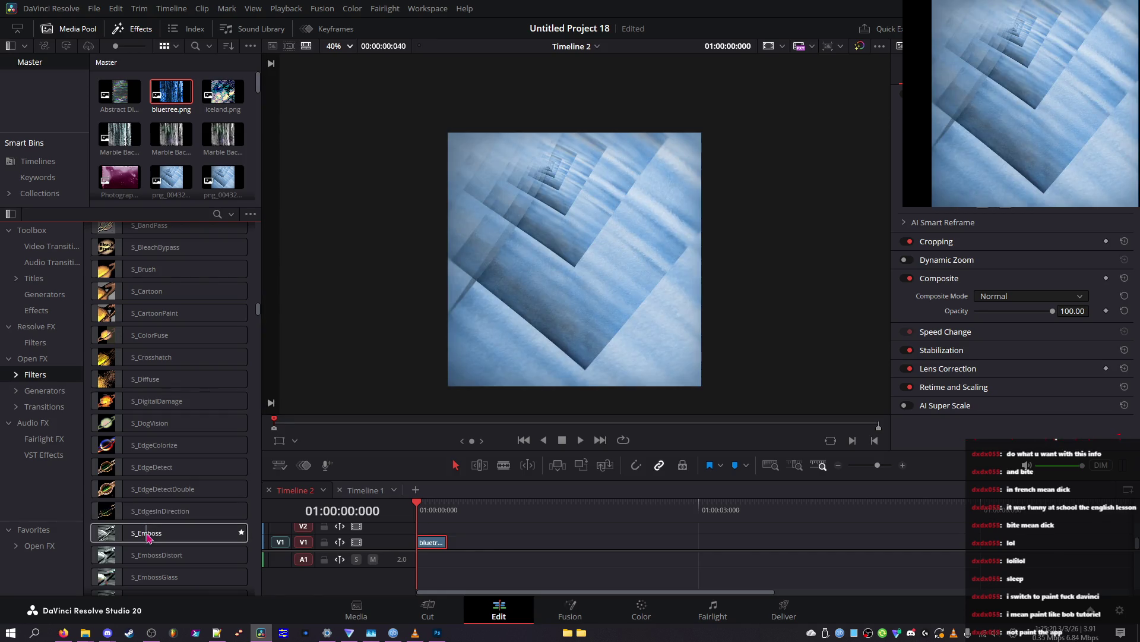
scroll(150, 558, "down", 3)
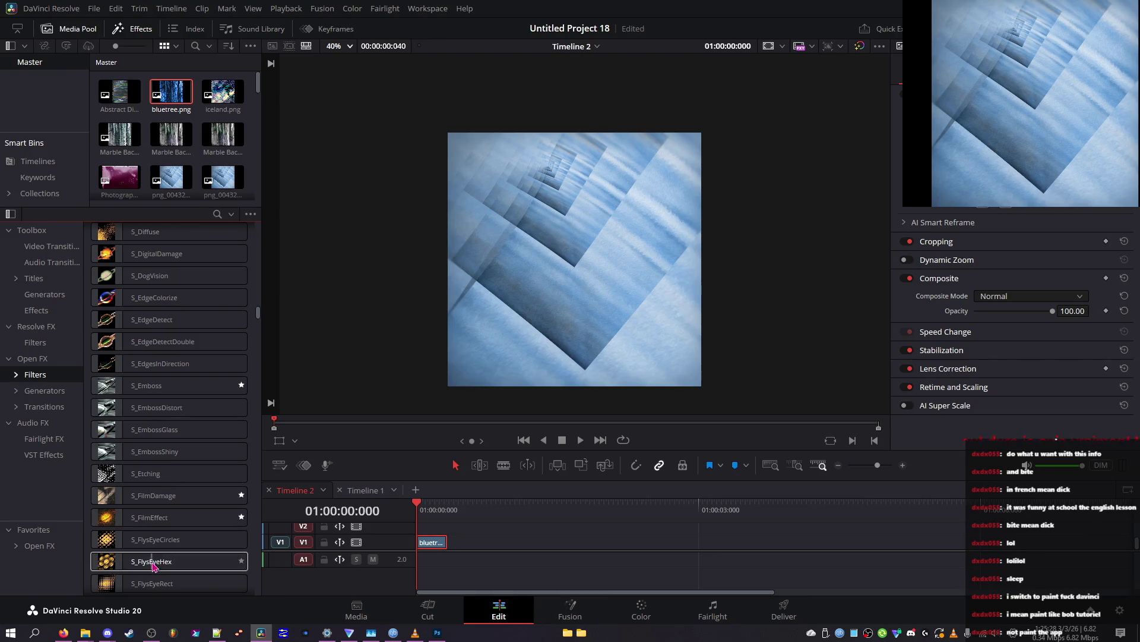
scroll(152, 558, "down", 2)
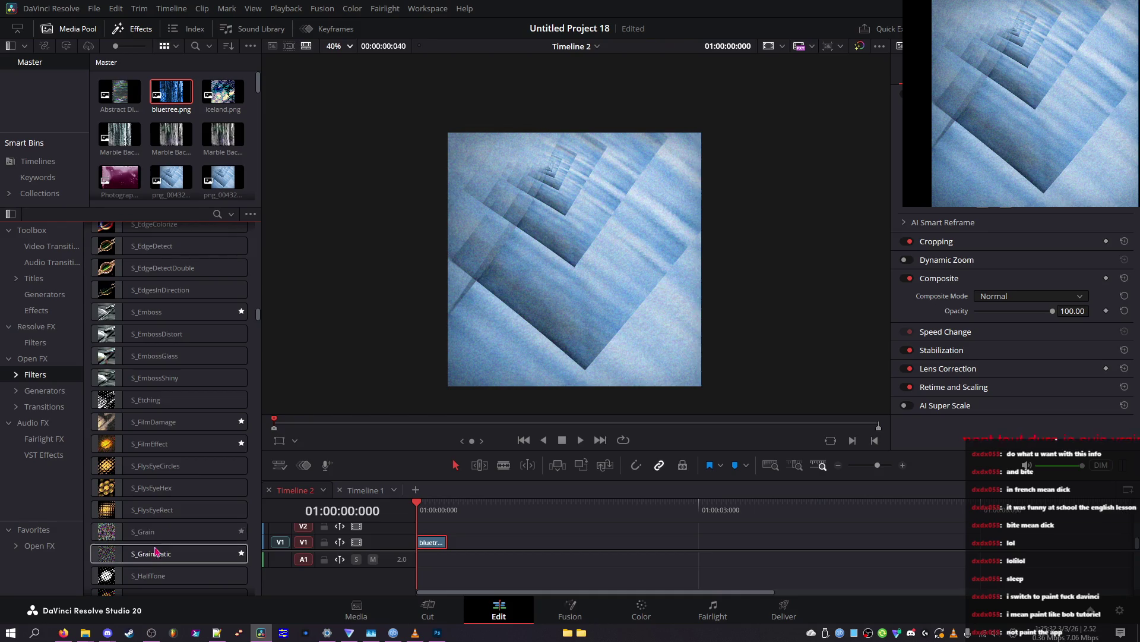
scroll(154, 559, "down", 4)
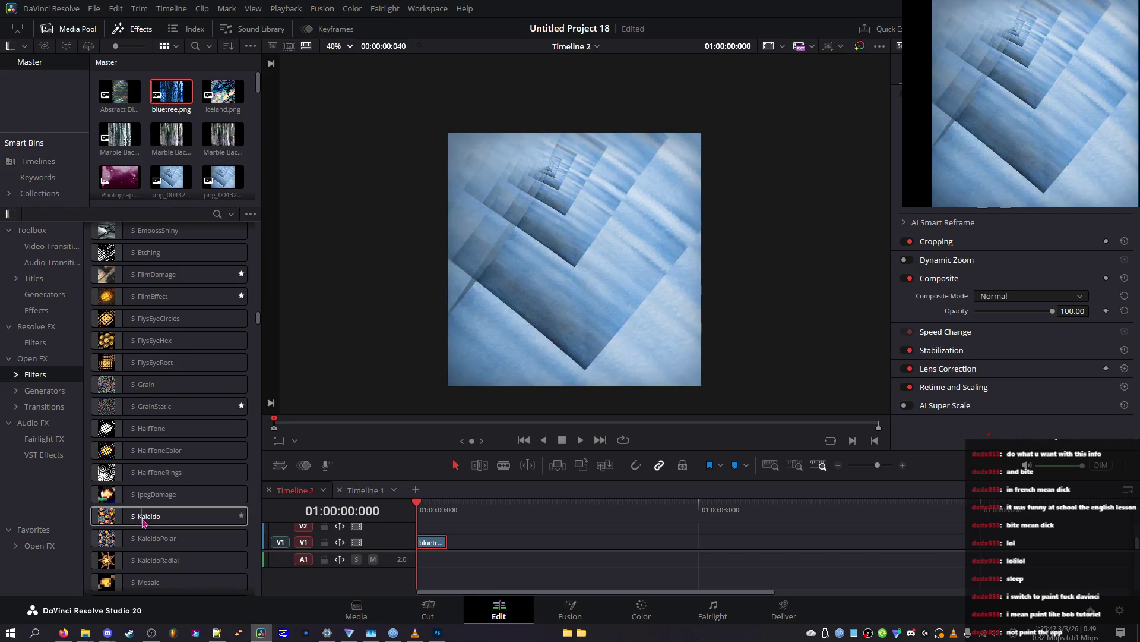
Step: Apply S_JpegDamage to bluetree, lowering Quality, setting Res Factor 1 and X Freq Scale 0.31
left_click_drag(151, 497, 434, 544)
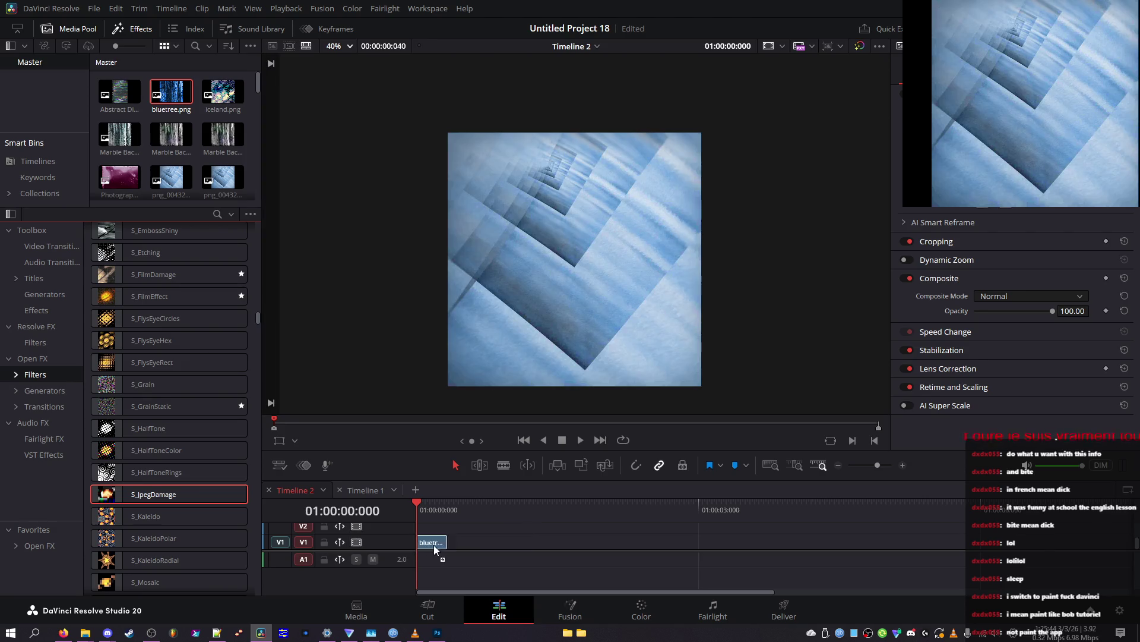
mouse_move(1028, 303)
left_mouse_down()
mouse_move(959, 303)
mouse_move(968, 297)
mouse_move(996, 330)
mouse_move(1012, 331)
mouse_move(960, 330)
mouse_move(991, 303)
mouse_move(1001, 314)
mouse_move(988, 308)
left_mouse_up()
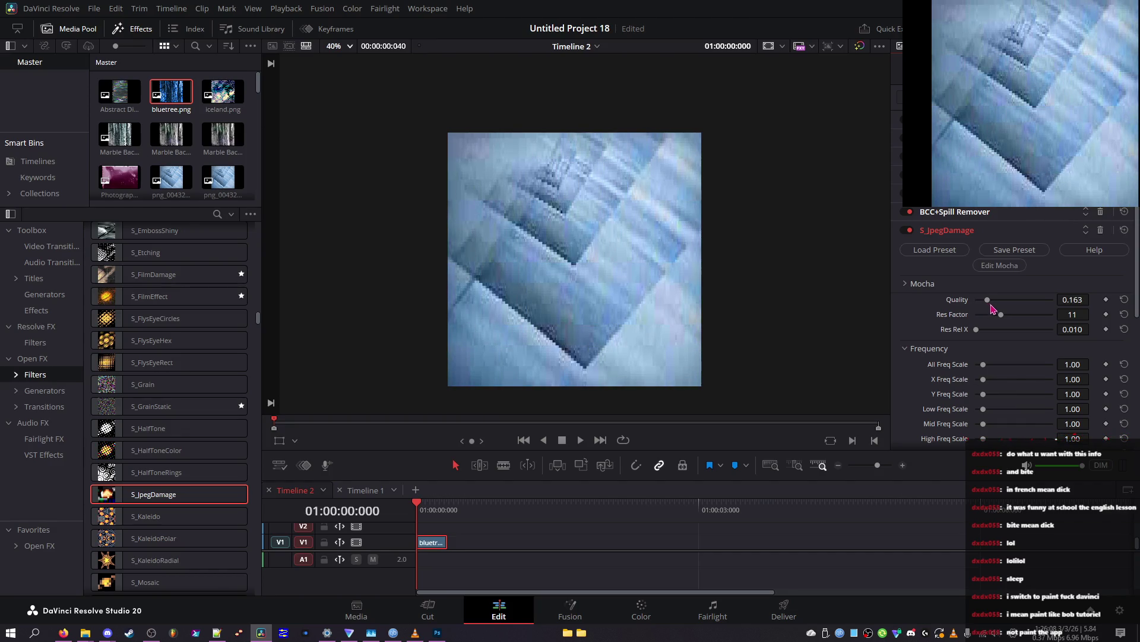
mouse_move(993, 315)
left_mouse_down()
mouse_move(1040, 326)
mouse_move(998, 324)
mouse_move(994, 302)
mouse_move(1031, 301)
mouse_move(982, 304)
left_mouse_up()
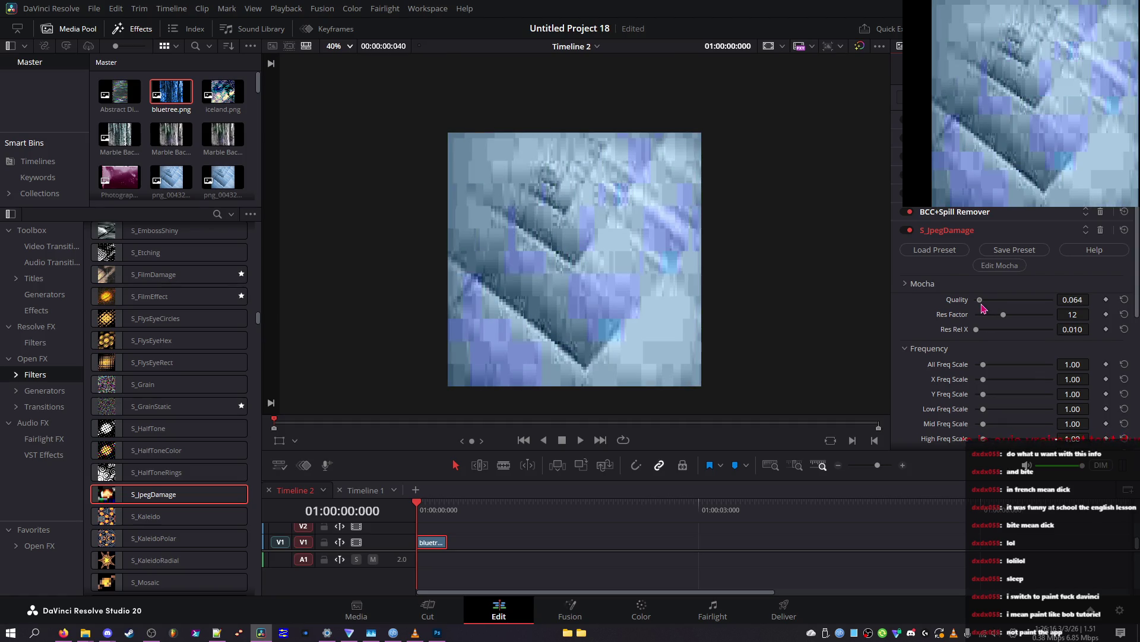
mouse_move(1002, 368)
left_mouse_down()
mouse_move(1018, 367)
mouse_move(989, 368)
mouse_move(1044, 379)
mouse_move(1004, 367)
left_mouse_up()
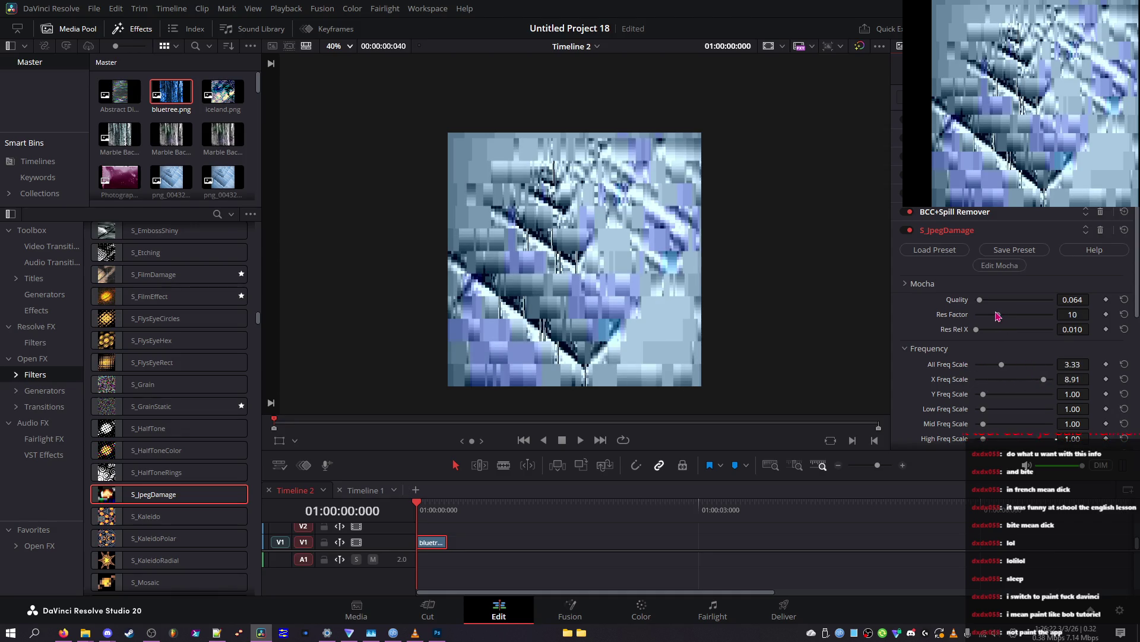
left_click_drag(1000, 316, 977, 316)
mouse_move(1005, 382)
left_mouse_down()
mouse_move(986, 380)
mouse_move(1053, 376)
mouse_move(917, 366)
left_mouse_up()
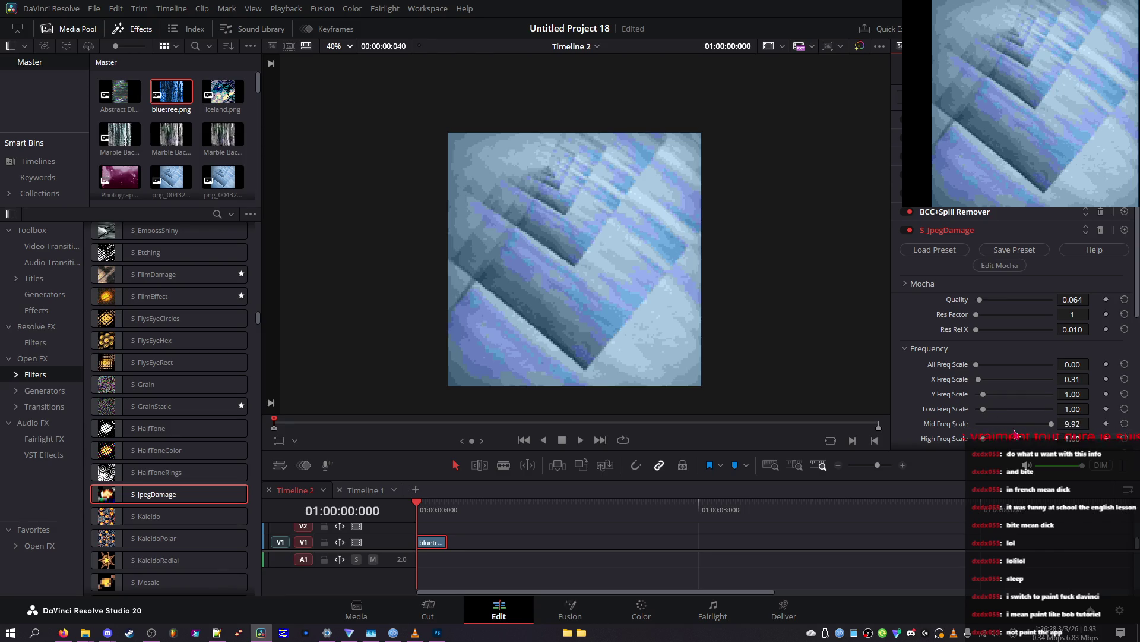
Step: Reduce the Error Rate slightly, then delete S_JpegDamage from the clip
scroll(1029, 418, "down", 3)
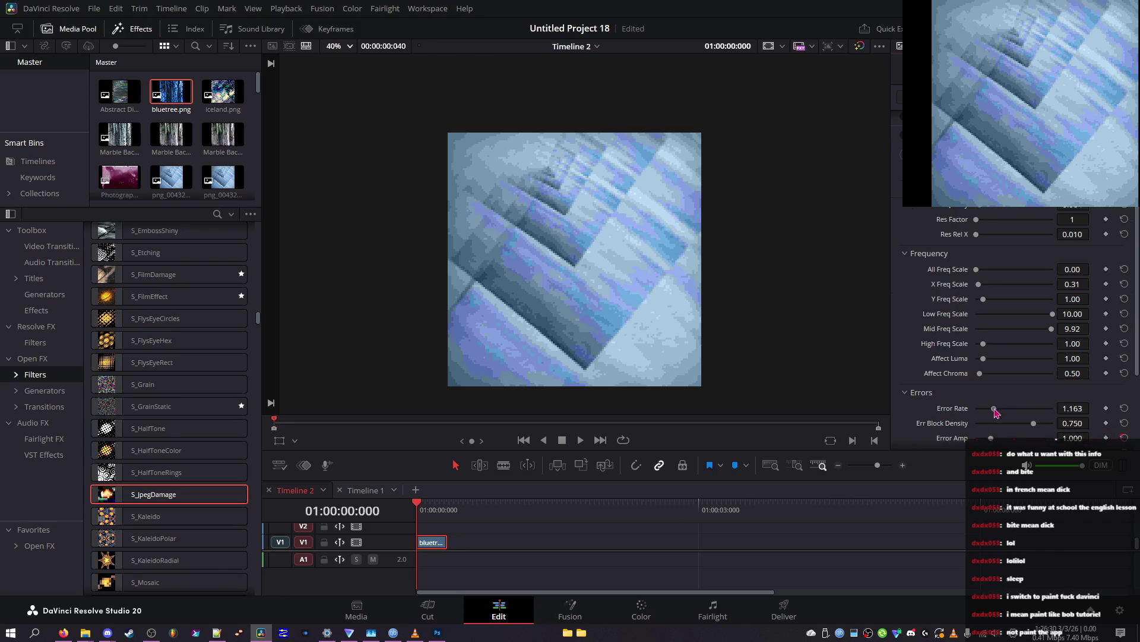
mouse_move(991, 412)
left_mouse_down()
mouse_move(982, 428)
mouse_move(873, 414)
left_mouse_up()
scroll(885, 384, "up", 1)
scroll(1021, 343, "up", 3)
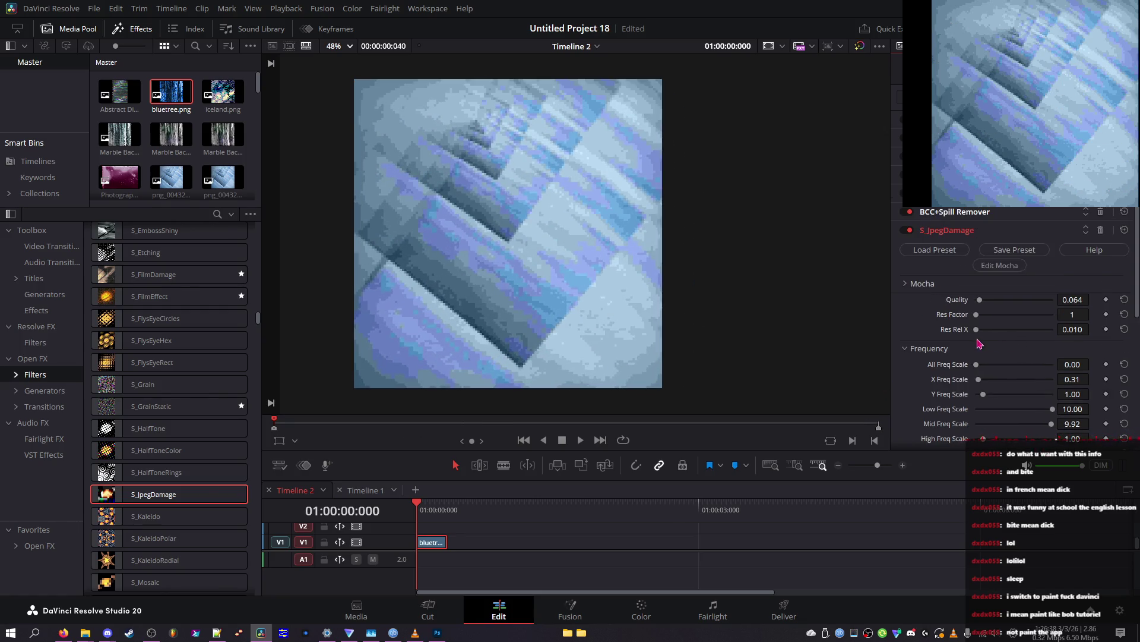
left_click(1100, 230)
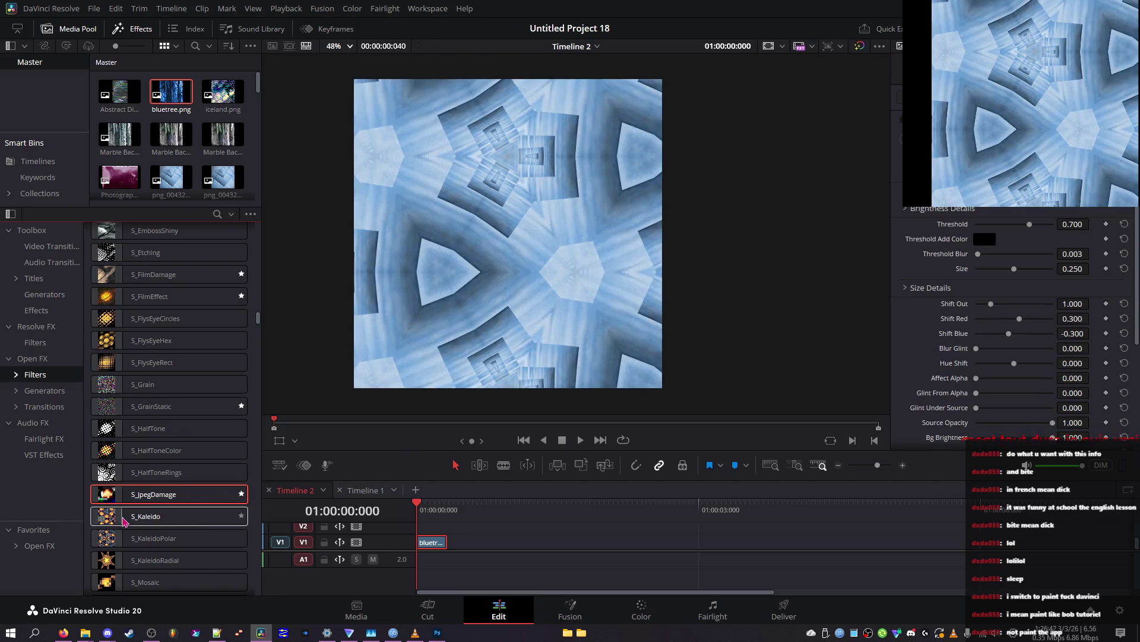
Step: Browse further down the Sapphire filters and choose S_UltraGrain
scroll(129, 539, "down", 3)
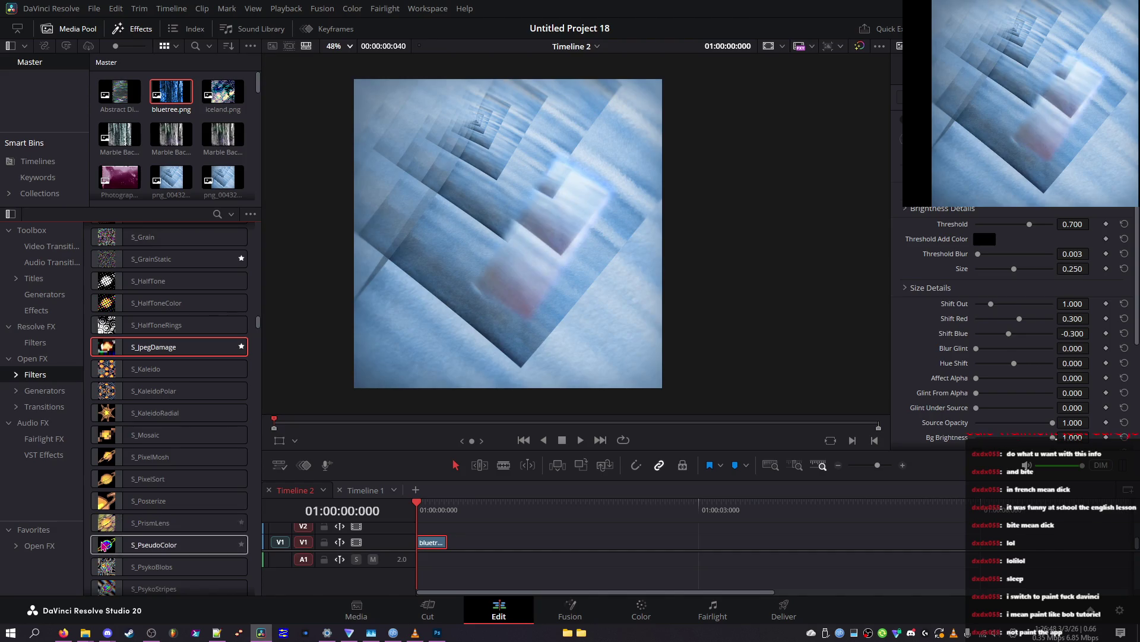
scroll(117, 546, "down", 3)
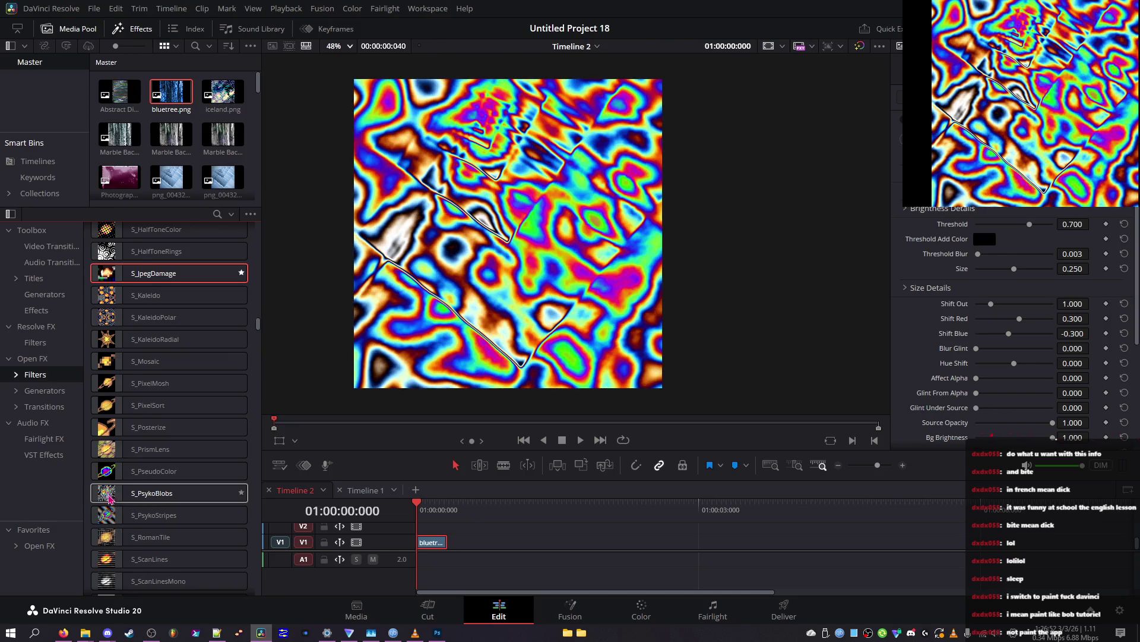
scroll(116, 502, "down", 3)
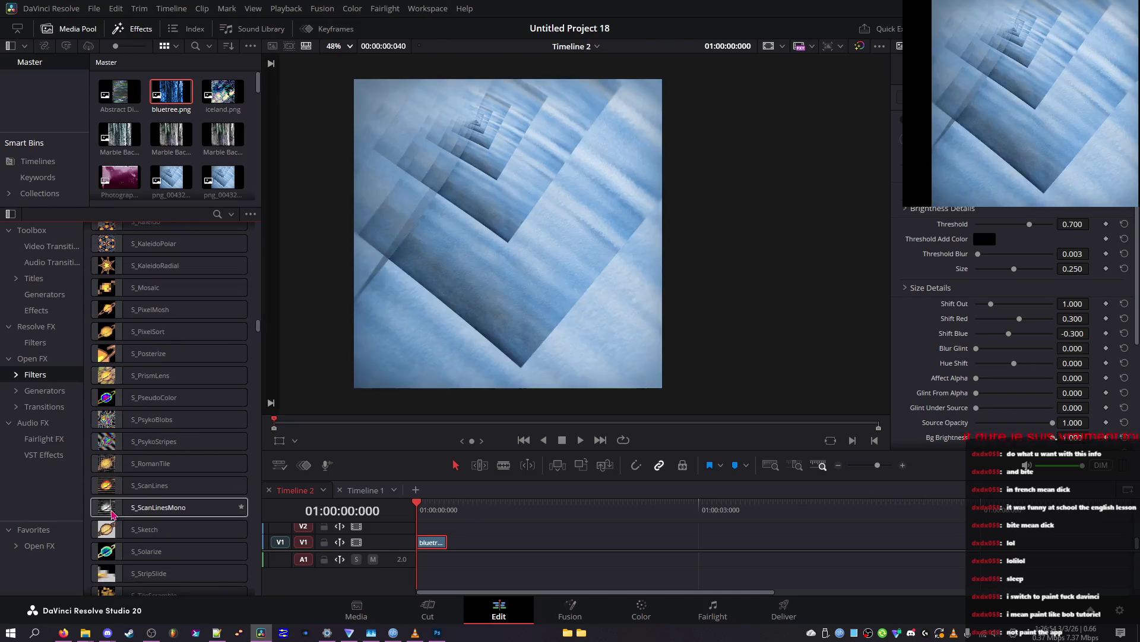
scroll(113, 513, "down", 7)
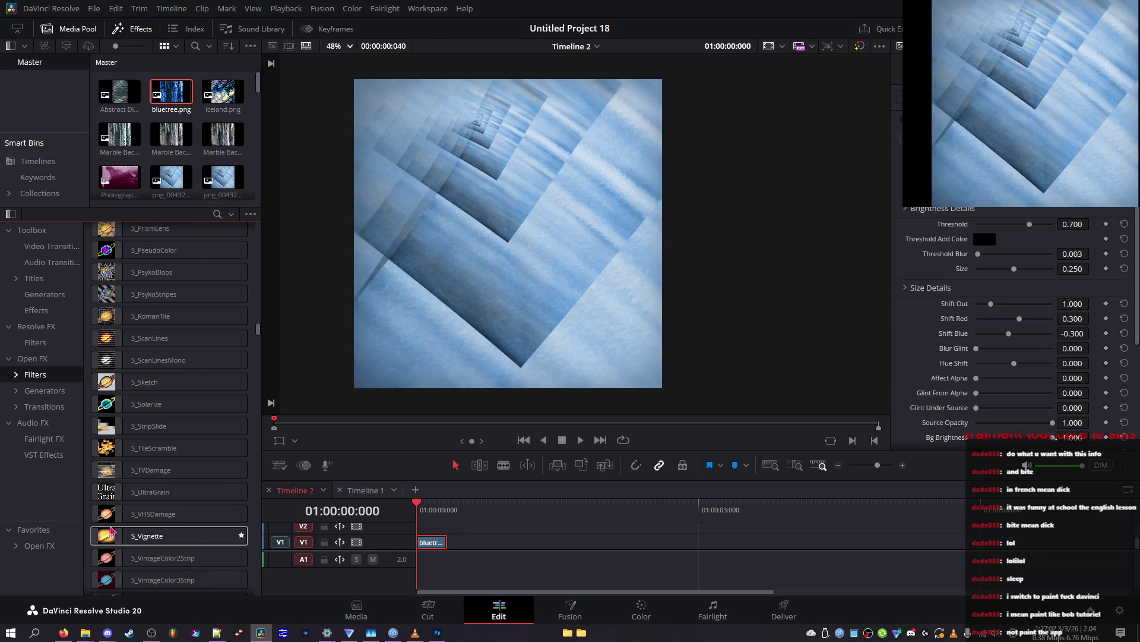
left_click(119, 498)
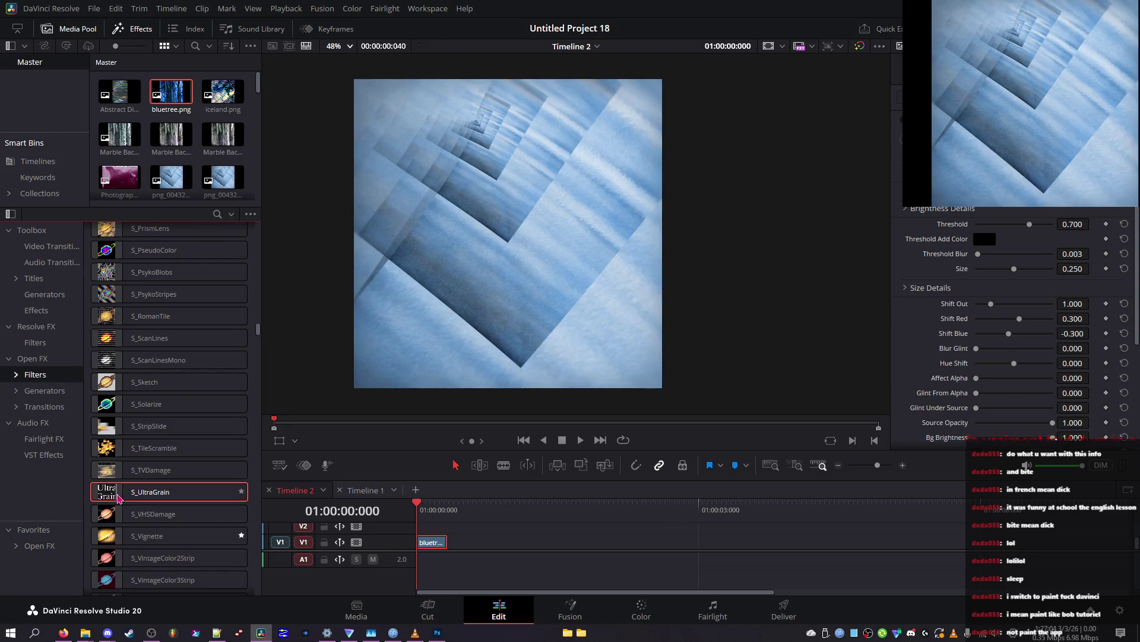
double_click(119, 497)
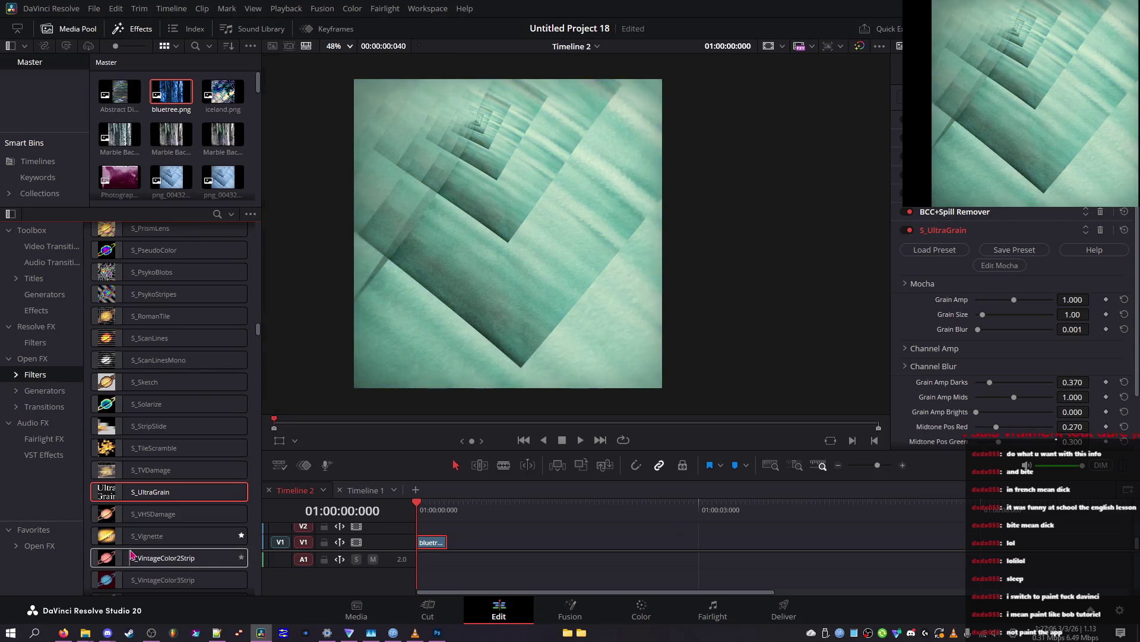
scroll(133, 543, "down", 2)
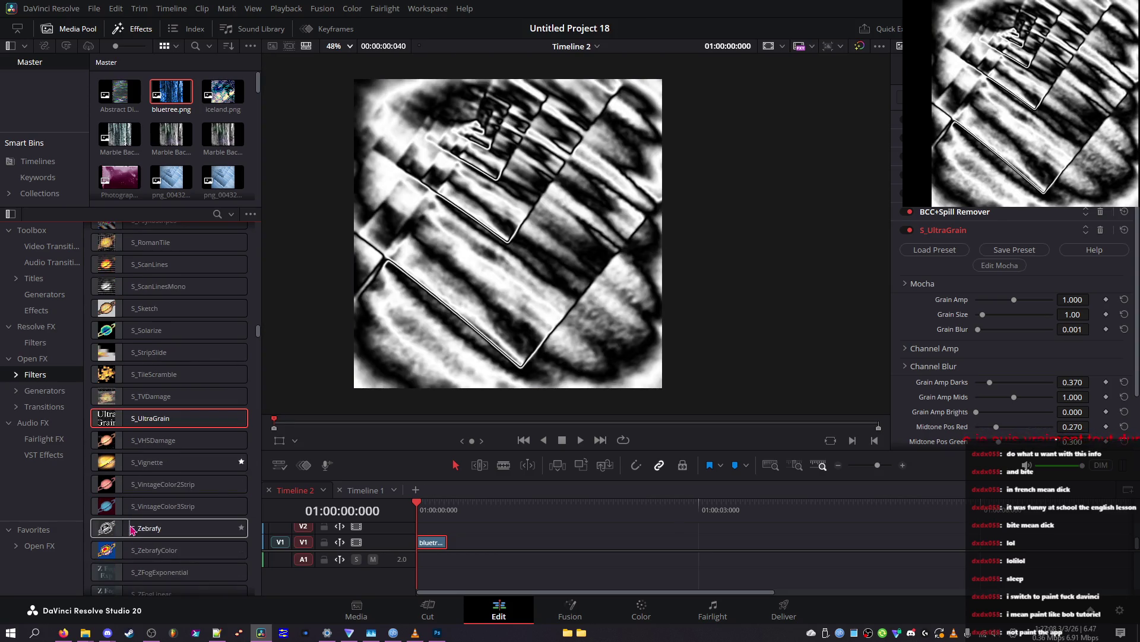
scroll(126, 553, "down", 4)
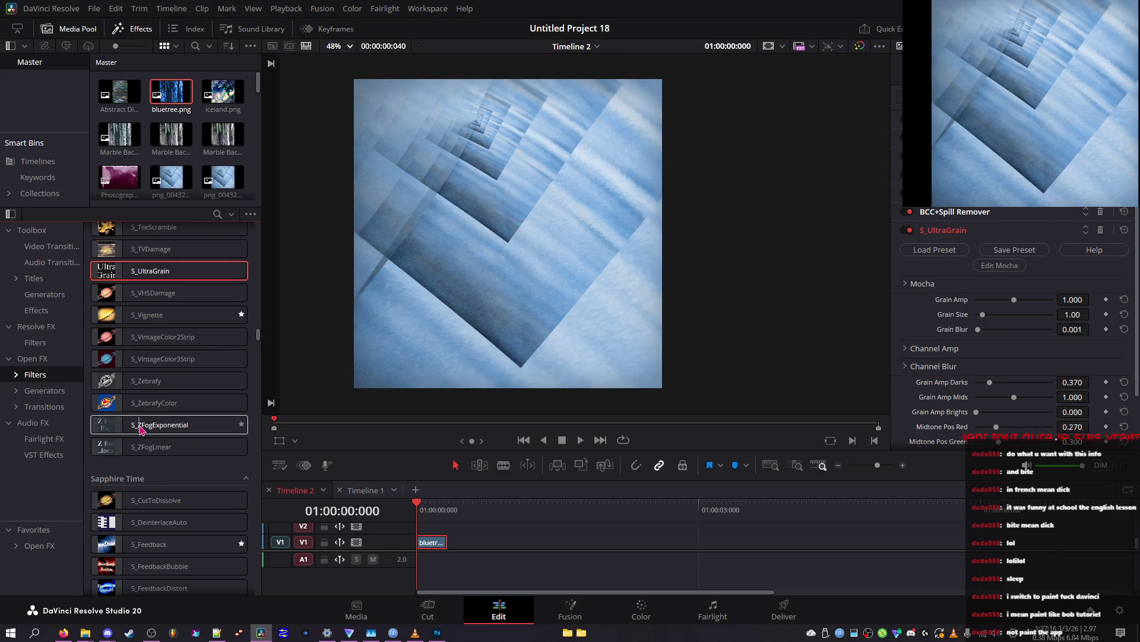
scroll(119, 446, "down", 4)
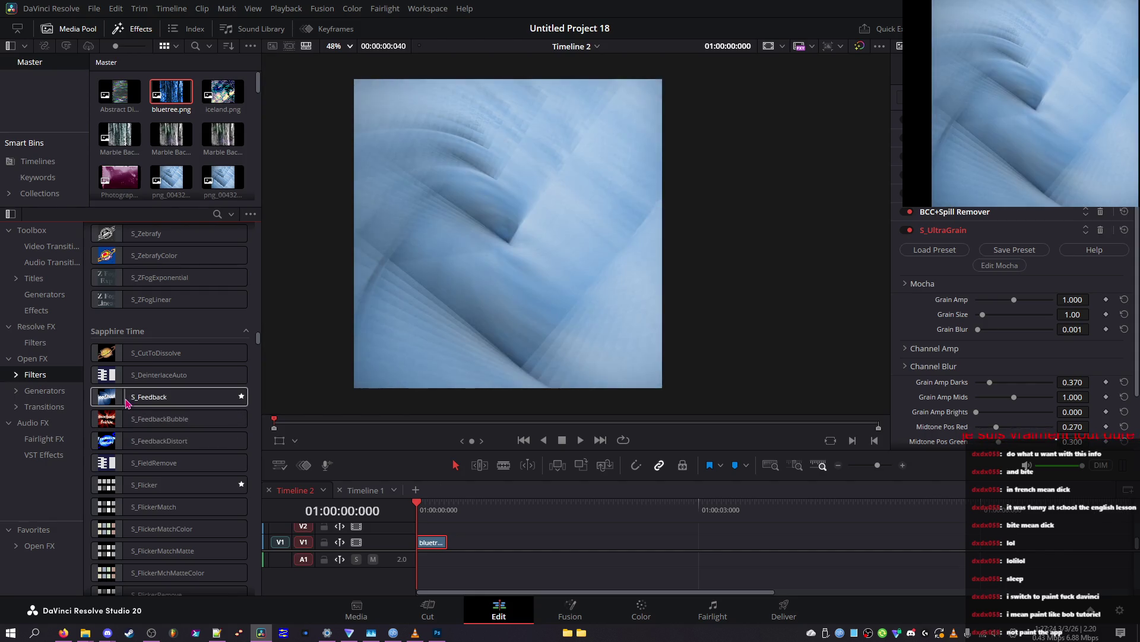
scroll(206, 407, "down", 5)
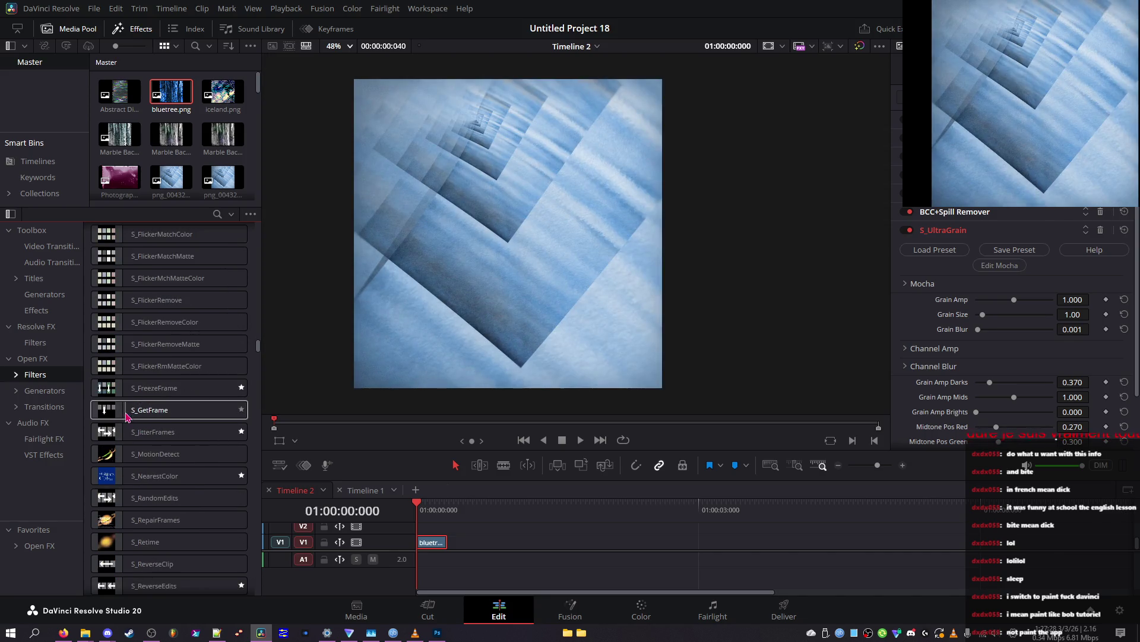
scroll(127, 419, "down", 5)
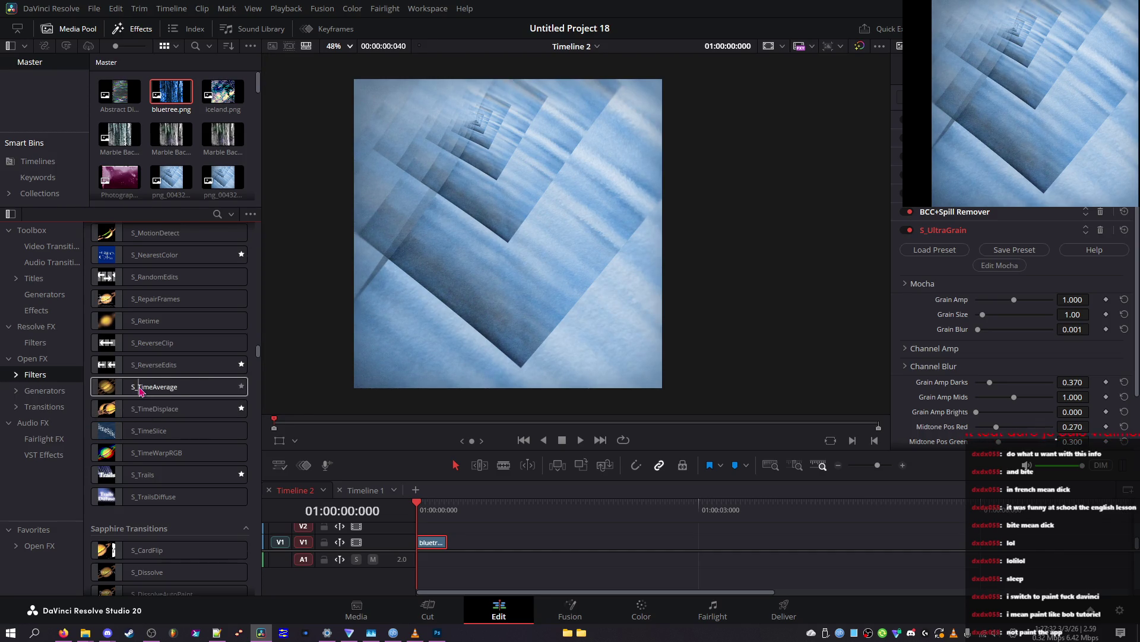
scroll(143, 389, "down", 3)
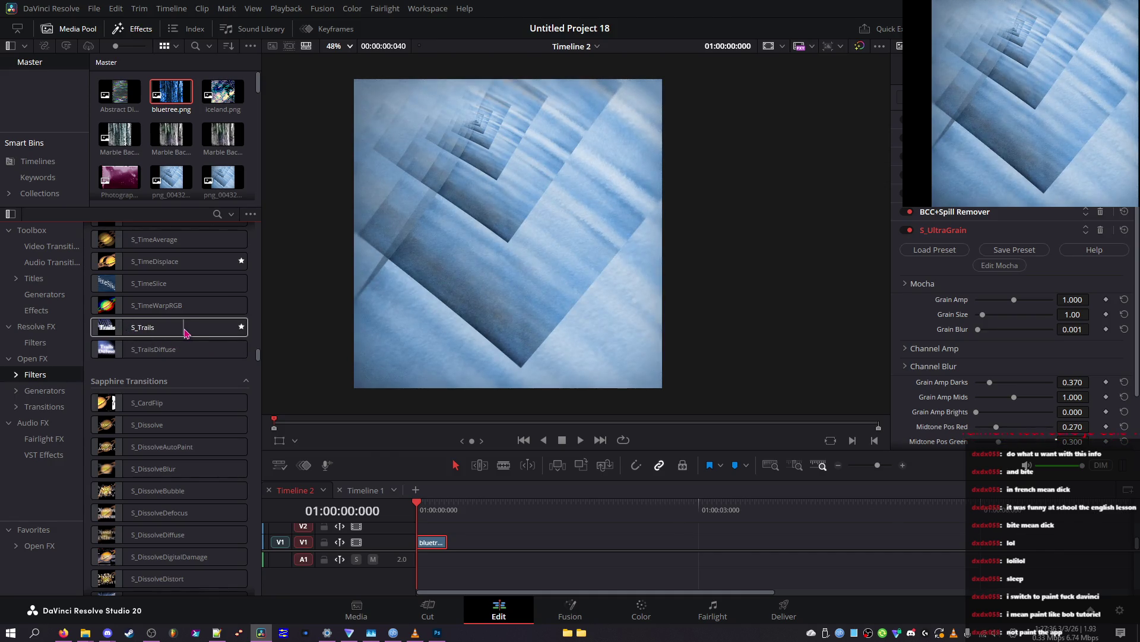
scroll(159, 312, "down", 5)
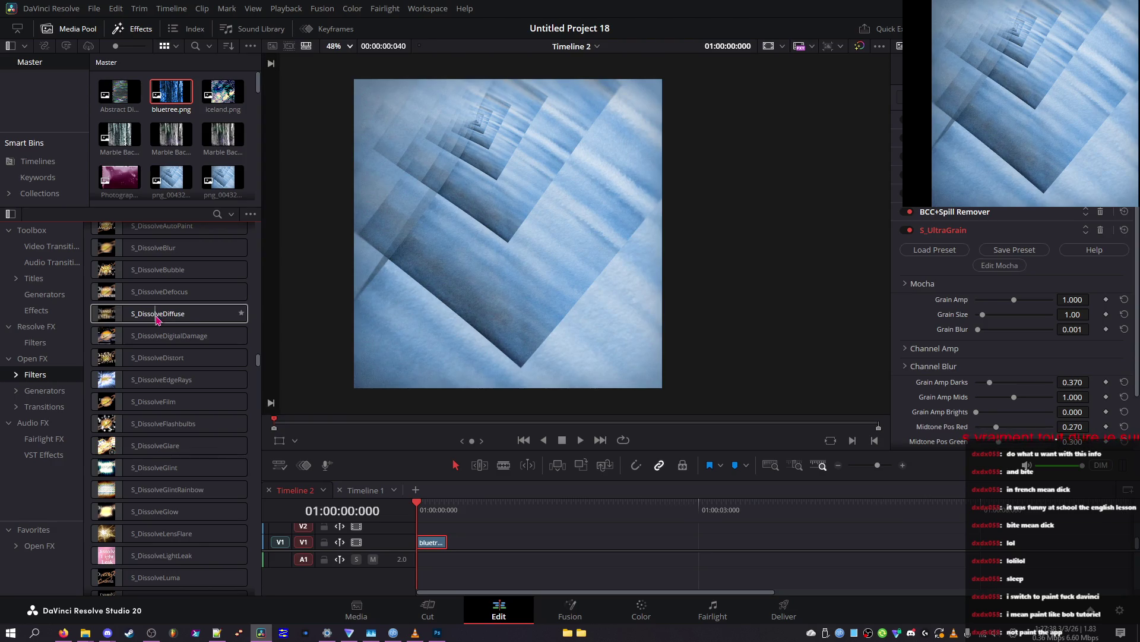
scroll(117, 321, "down", 5)
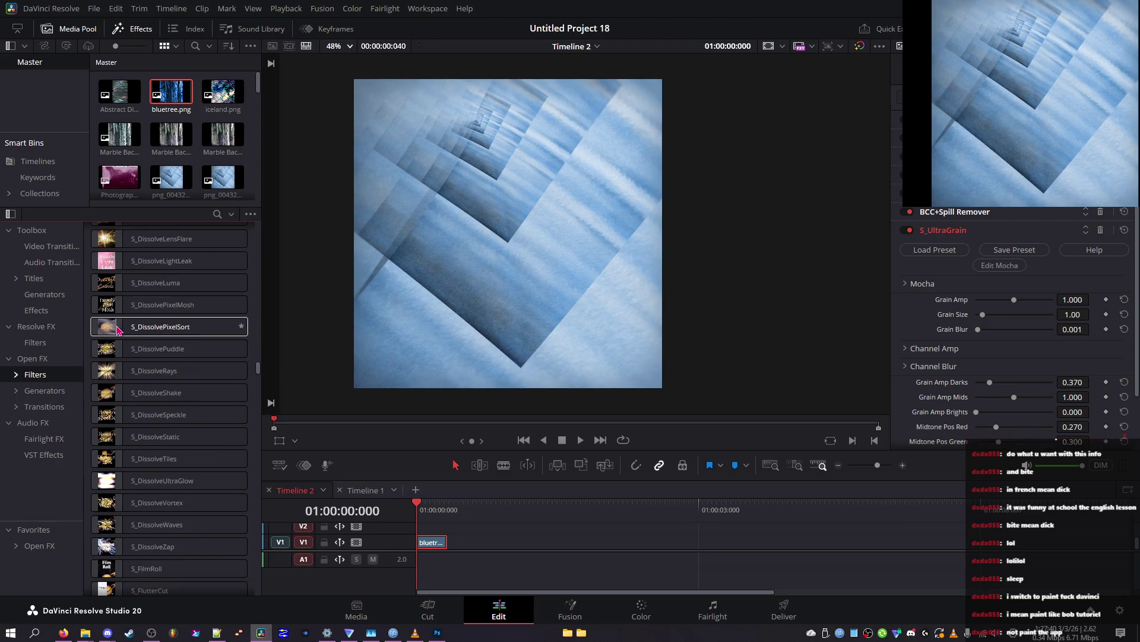
scroll(117, 330, "down", 5)
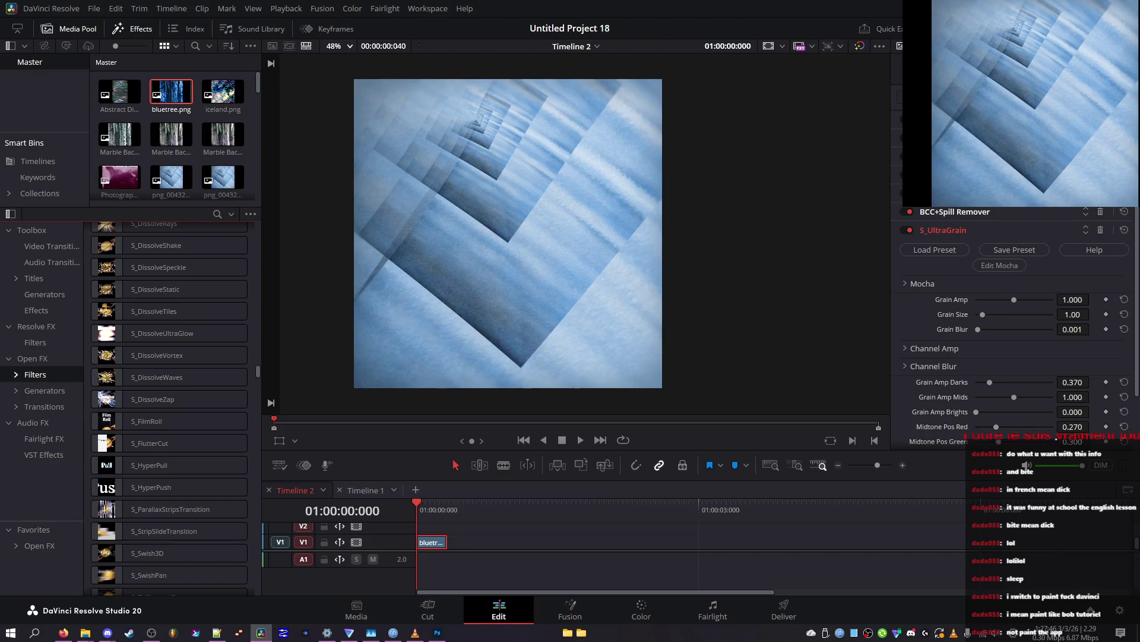
left_click(907, 230)
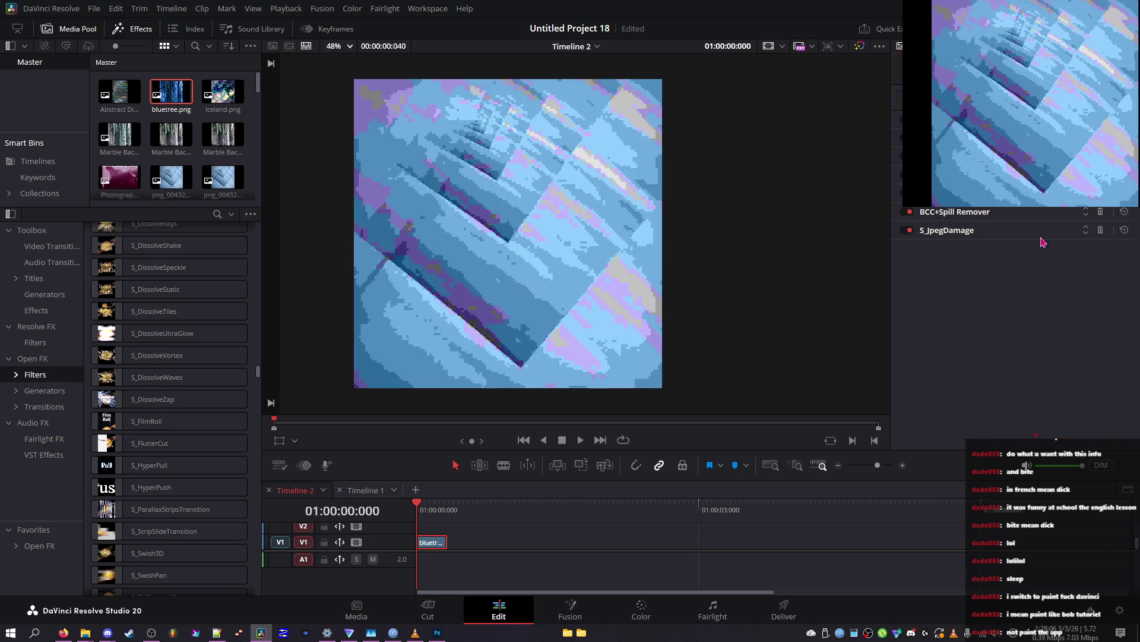
Step: Undo the added effects so only BCC+Spill Remover remains, then show the frame full screen
key("ctrl+z")
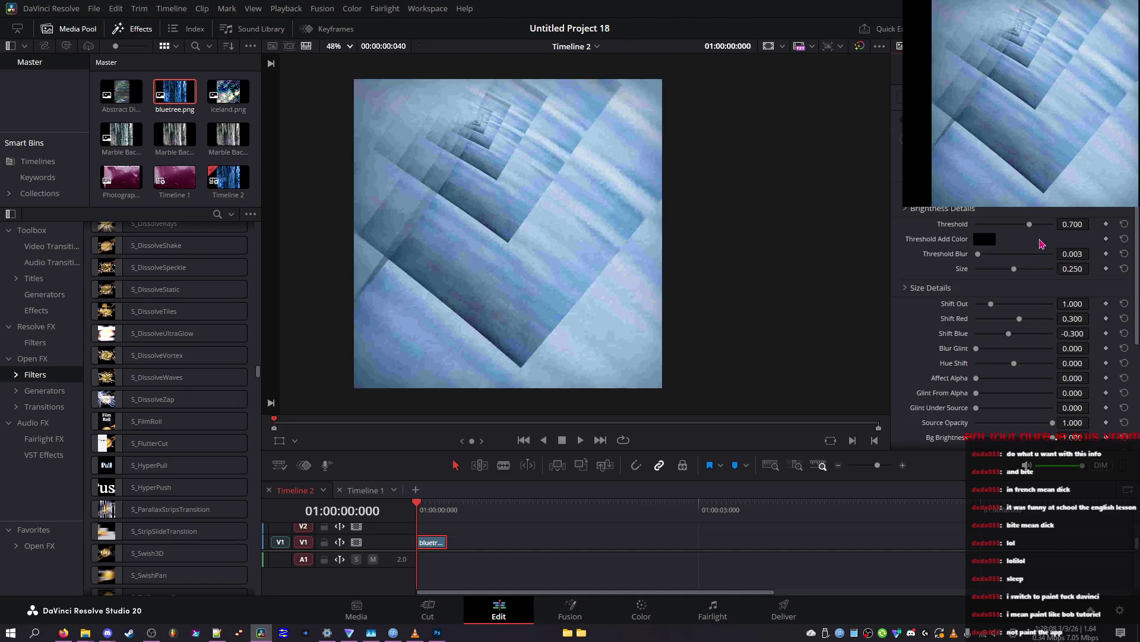
key("ctrl+z")
key("ctrl+z")
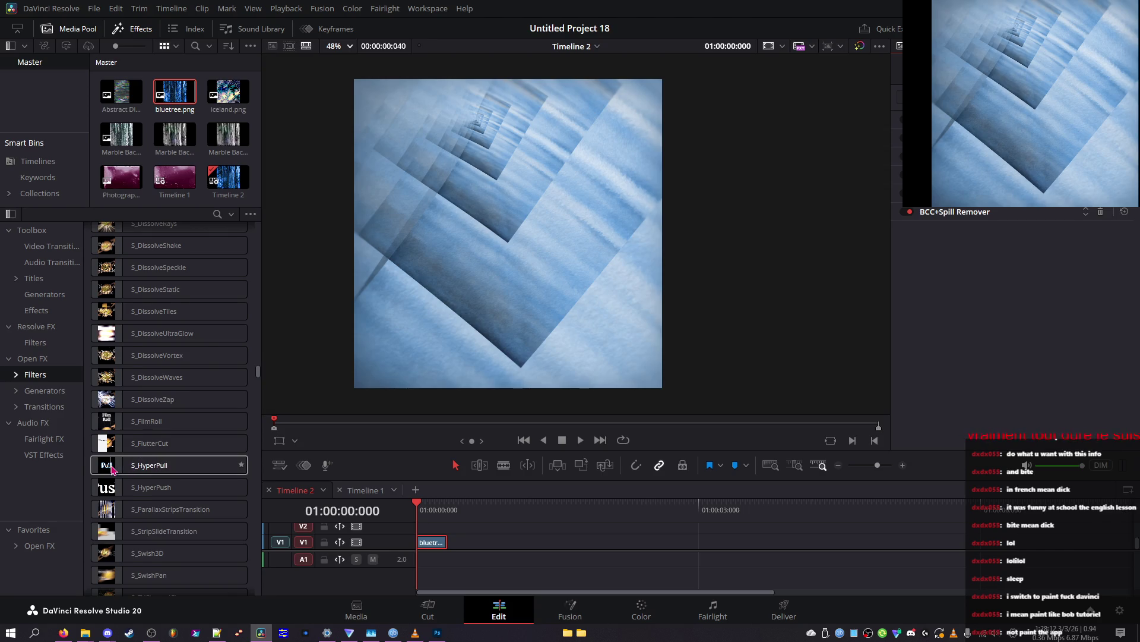
scroll(111, 469, "down", 3)
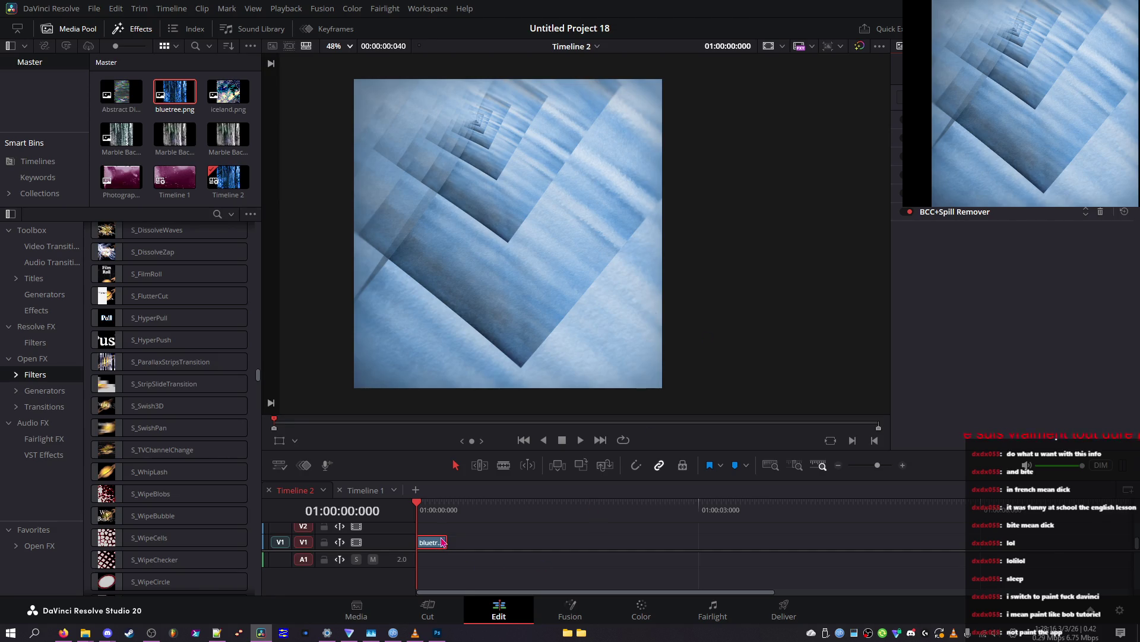
key("p")
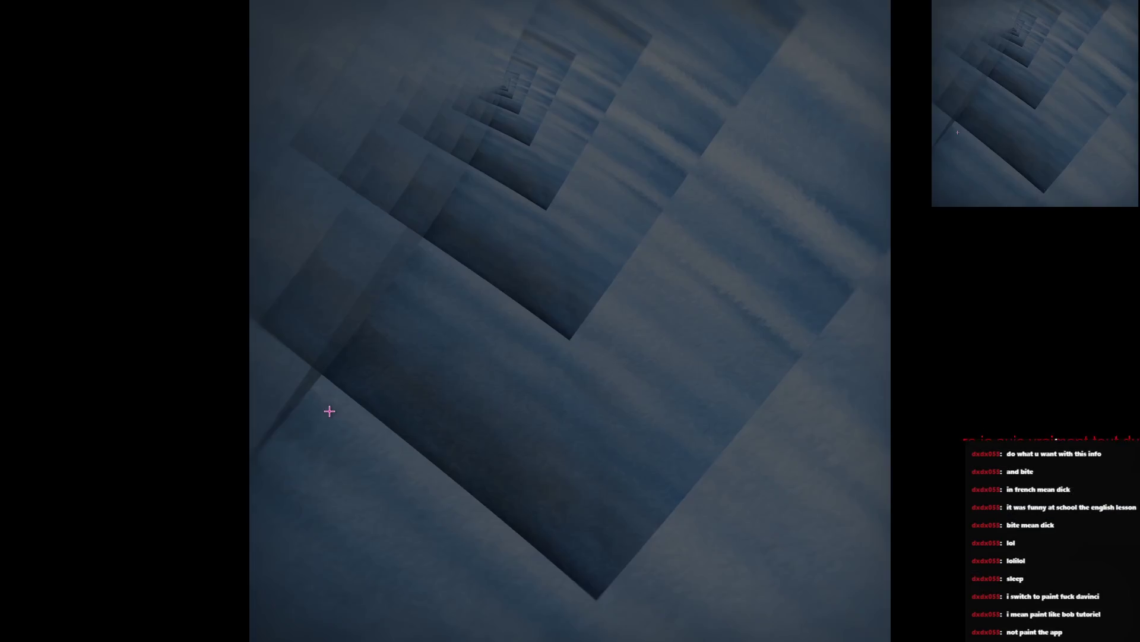
Step: Save the captured frame as Screenshot 2026-03-03 012819.png and drag it toward the media pool
key("Escape")
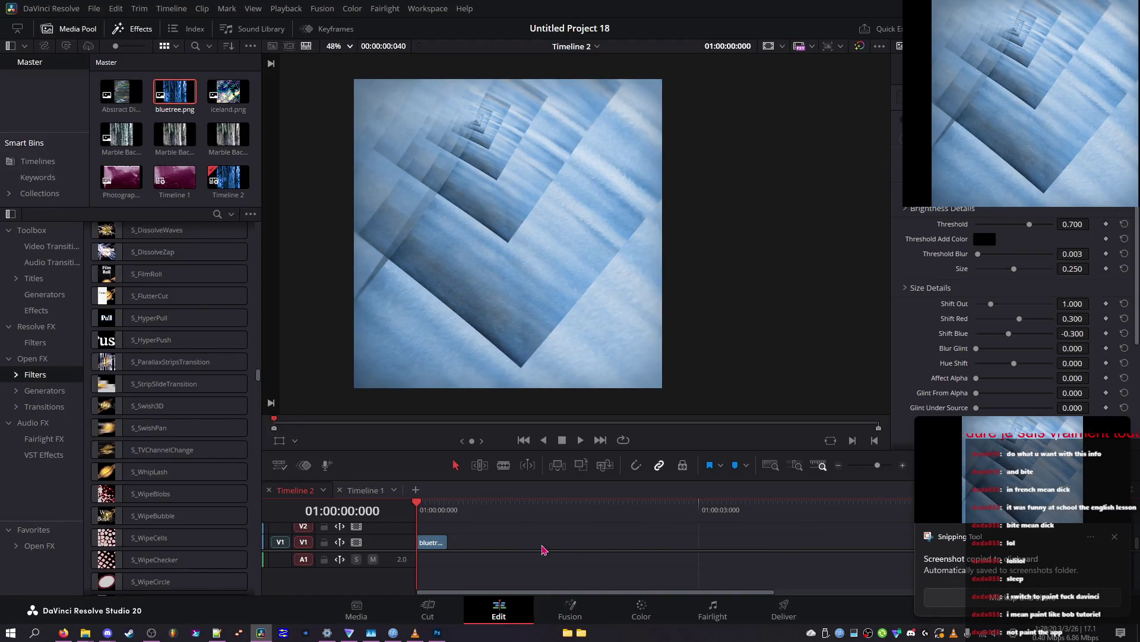
left_click(482, 508)
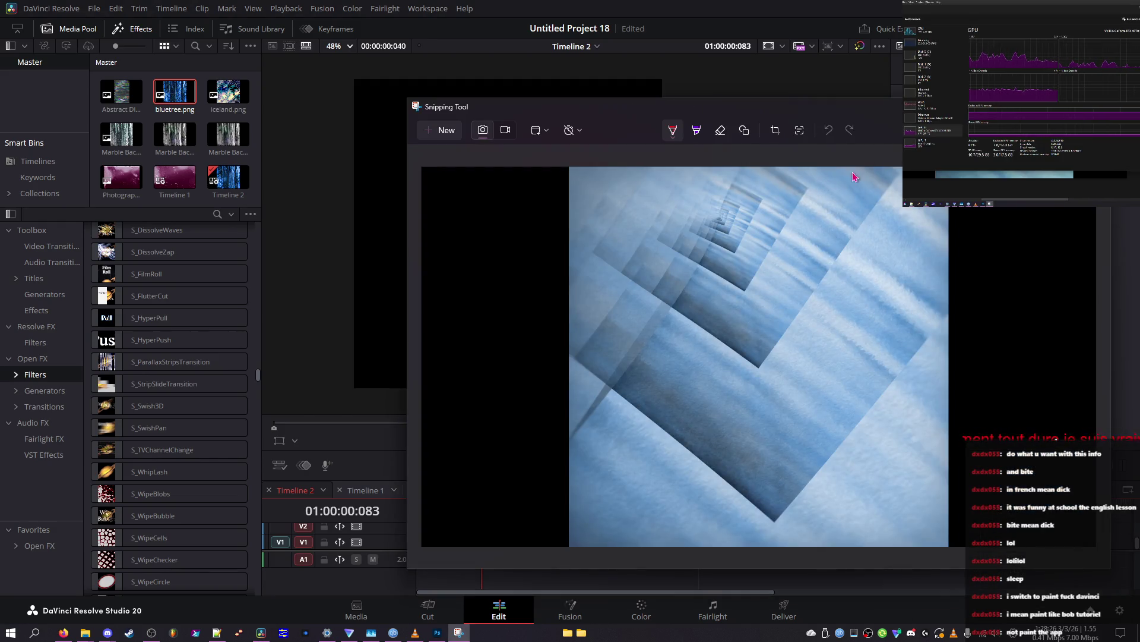
key("ctrl+s")
right_click(511, 218)
mouse_move(542, 223)
left_mouse_down()
mouse_move(449, 349)
mouse_move(402, 615)
mouse_move(635, 574)
left_mouse_up()
Step: Place traianglew.png from quickxport on V1, add S_WhipLash to bluetree and disable BCC+Spill Remover
left_click(85, 632)
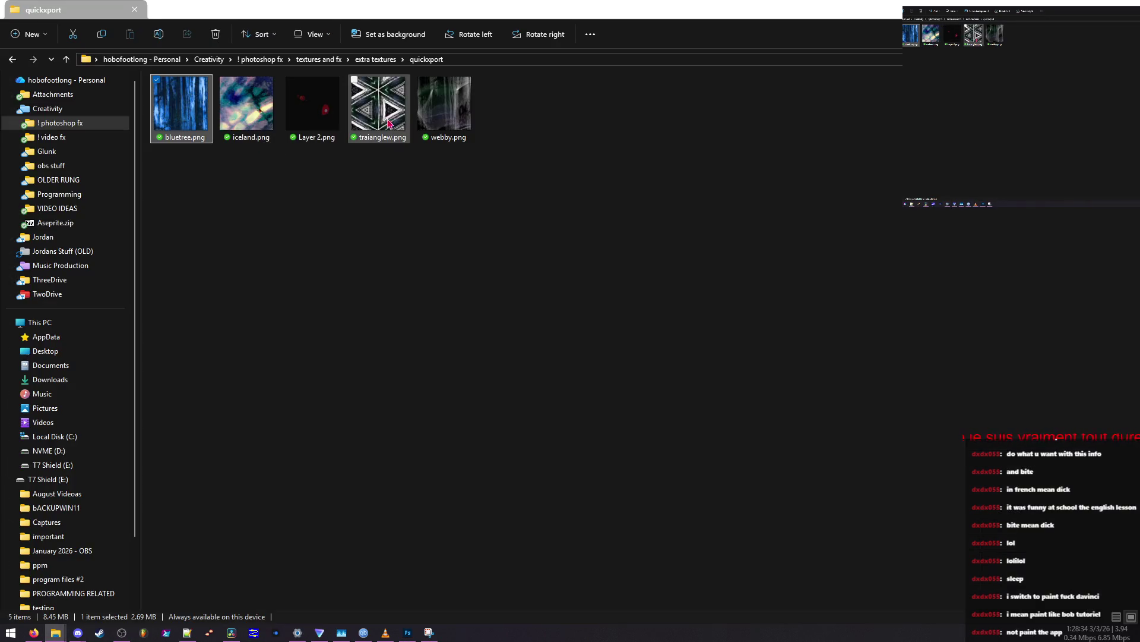
mouse_move(378, 106)
left_mouse_down()
mouse_move(613, 567)
mouse_move(559, 542)
left_mouse_up()
left_click_drag(604, 503, 628, 504)
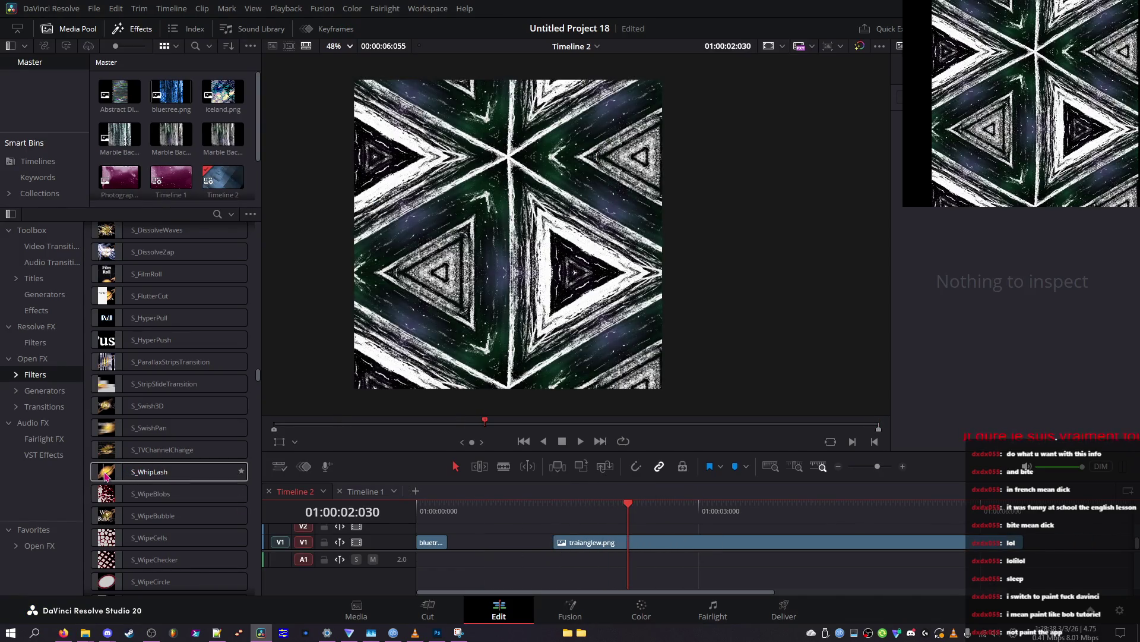
left_click_drag(105, 477, 431, 542)
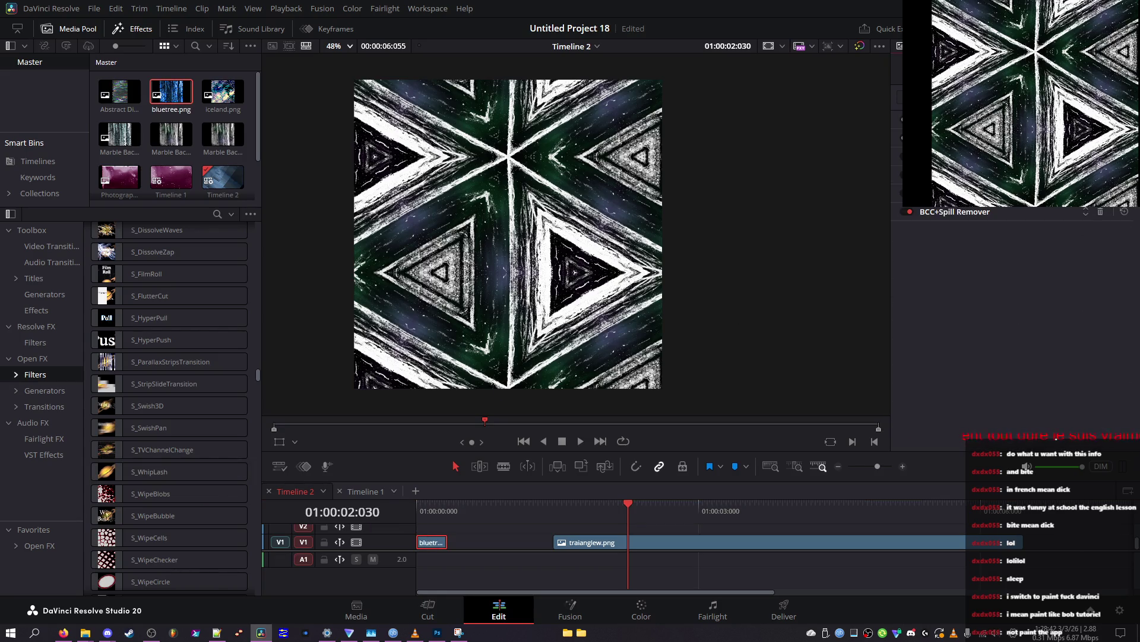
left_click(909, 212)
Step: Change the triangle clip's Fusion render cache setting, then try S_WipeCells on it and undo it
right_click(676, 542)
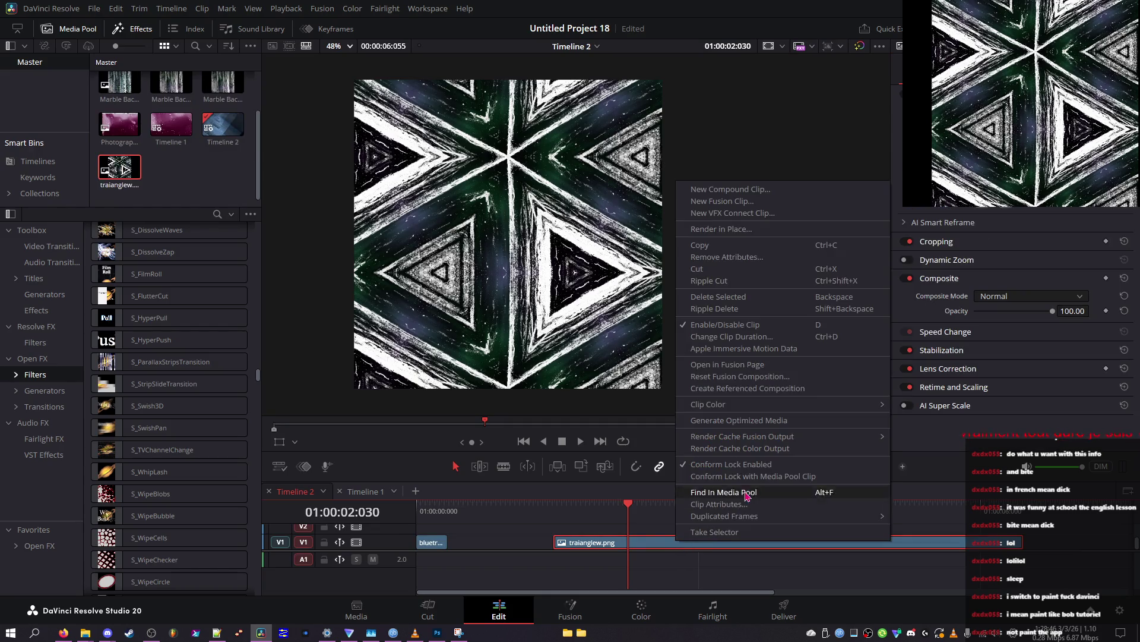
left_click(750, 450)
right_click(675, 522)
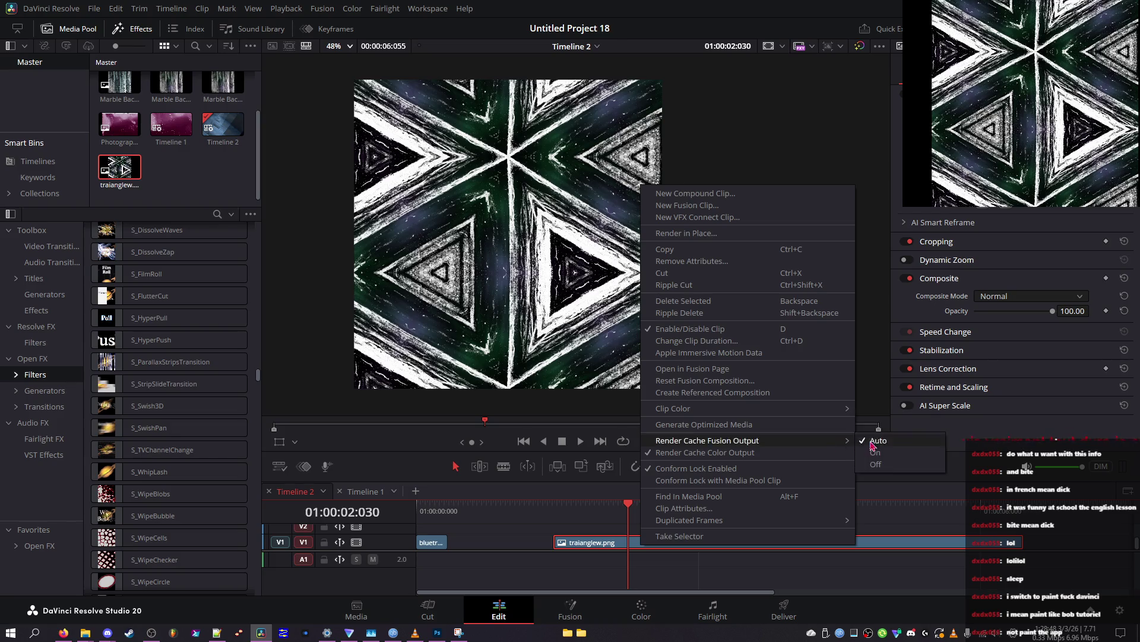
left_click(891, 439)
left_click(111, 530)
double_click(108, 541)
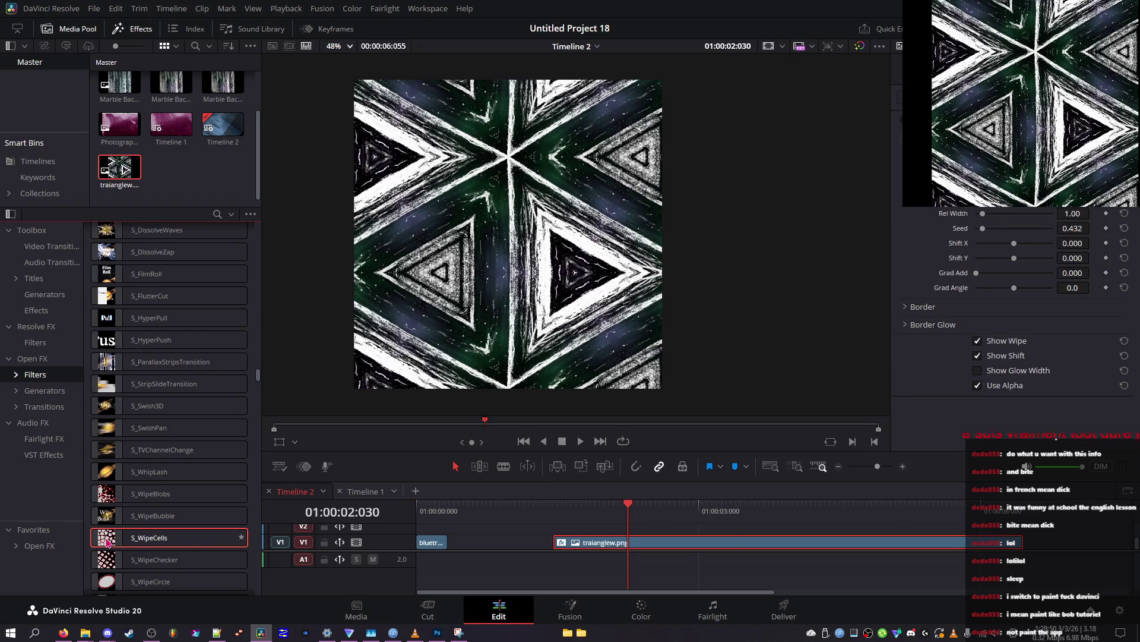
key("ctrl+z")
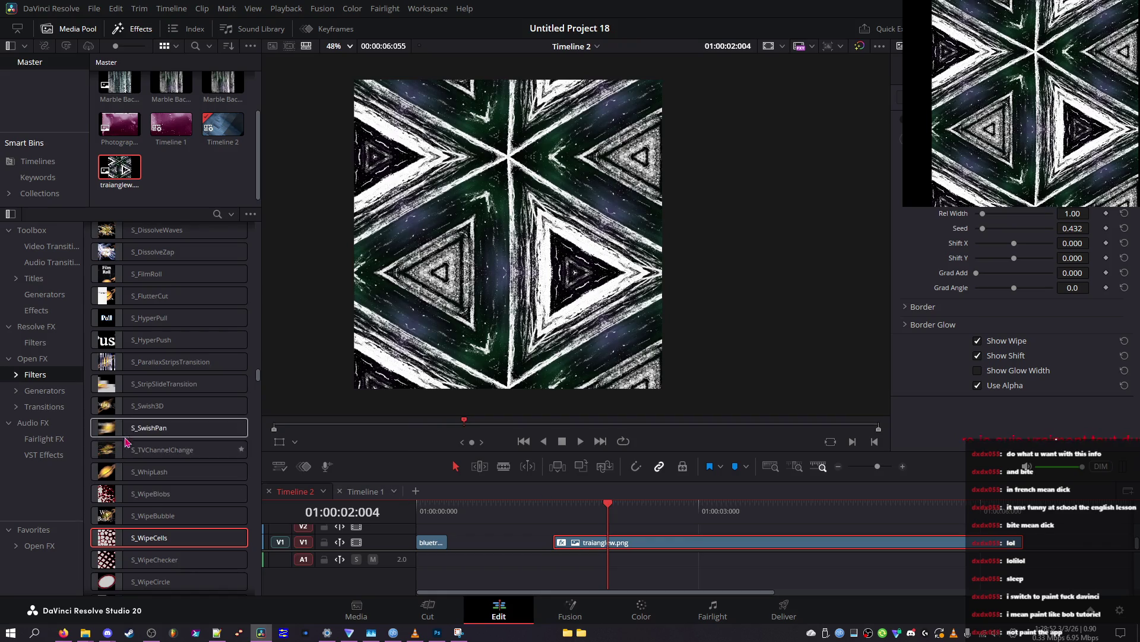
Step: Scroll the Sapphire Open FX filter list to S_FlysEyeCircles
scroll(134, 441, "down", 10)
scroll(134, 441, "down", 3)
scroll(138, 415, "up", 9)
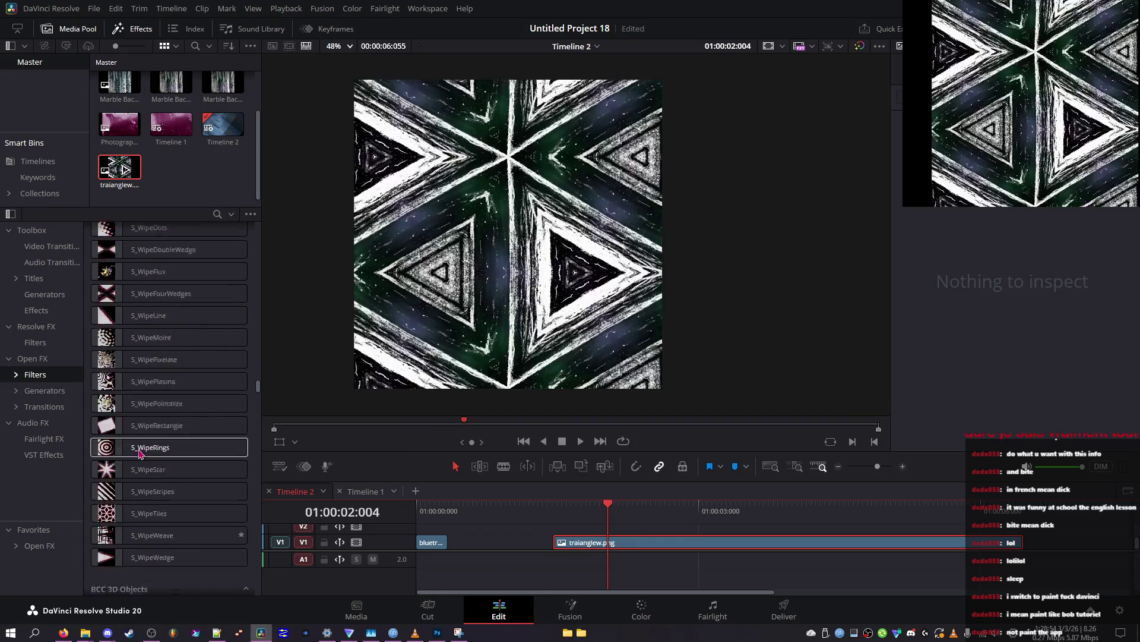
scroll(122, 380, "up", 5)
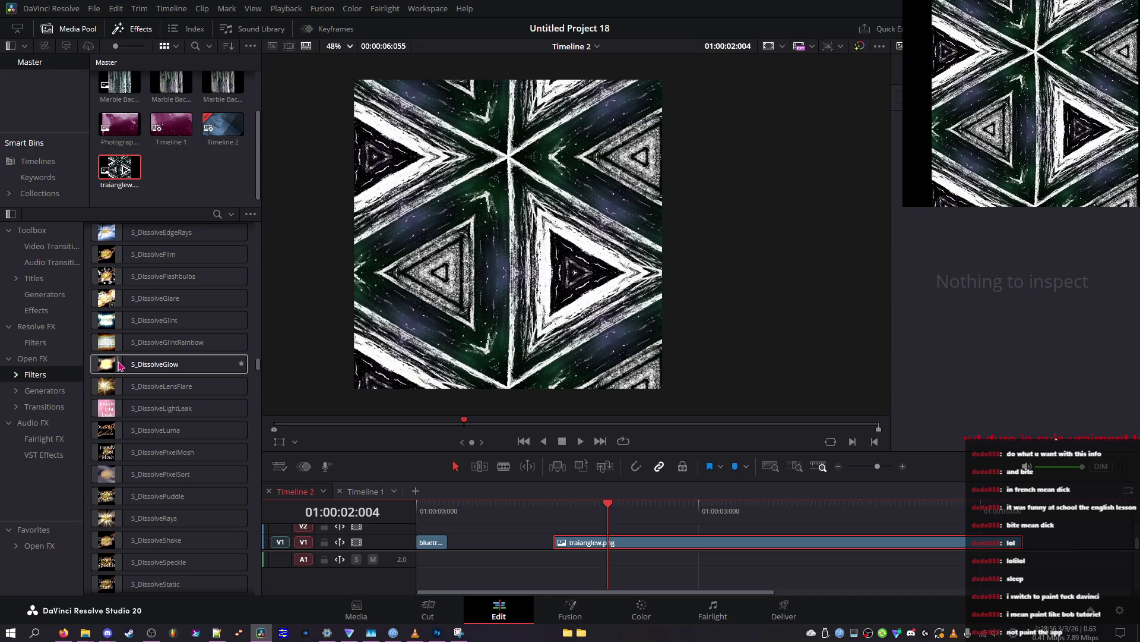
scroll(119, 362, "up", 5)
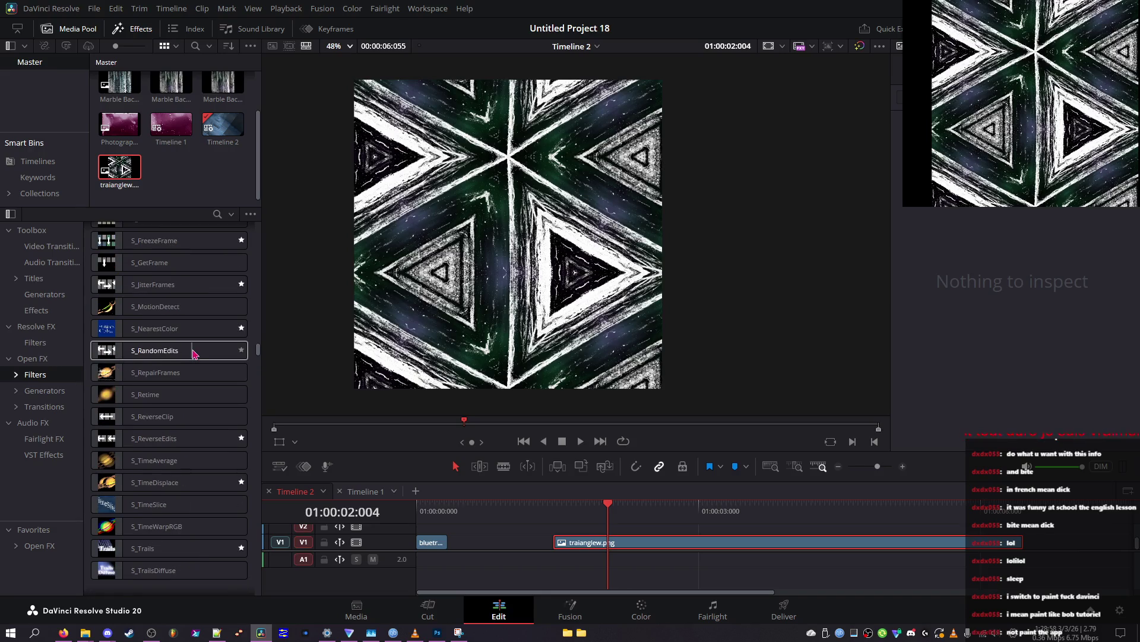
scroll(192, 354, "up", 5)
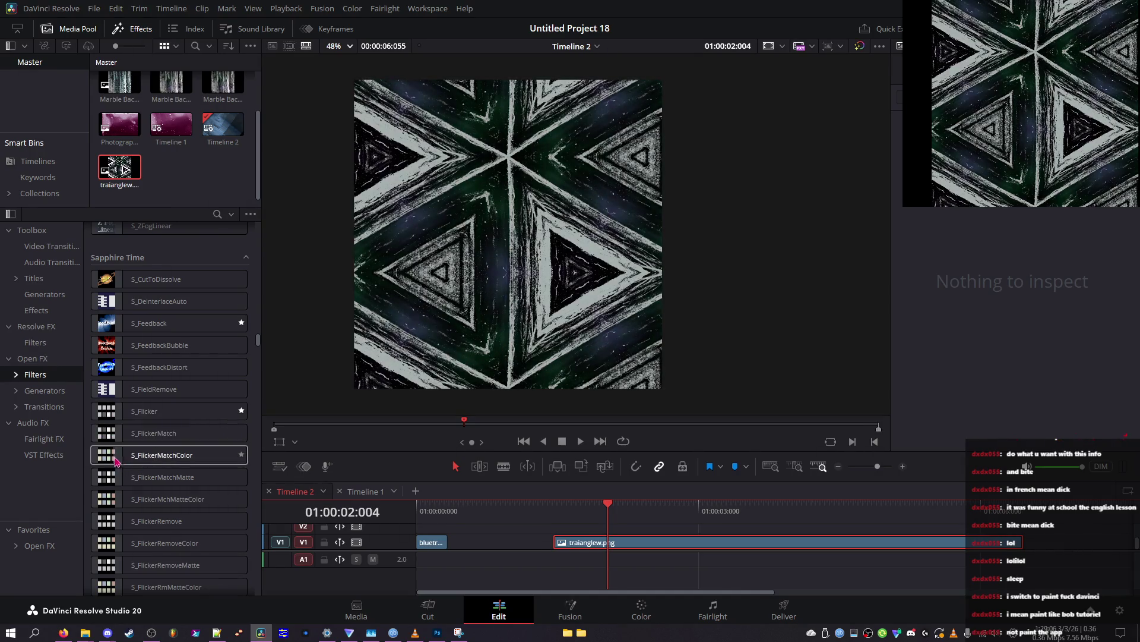
scroll(122, 416, "up", 5)
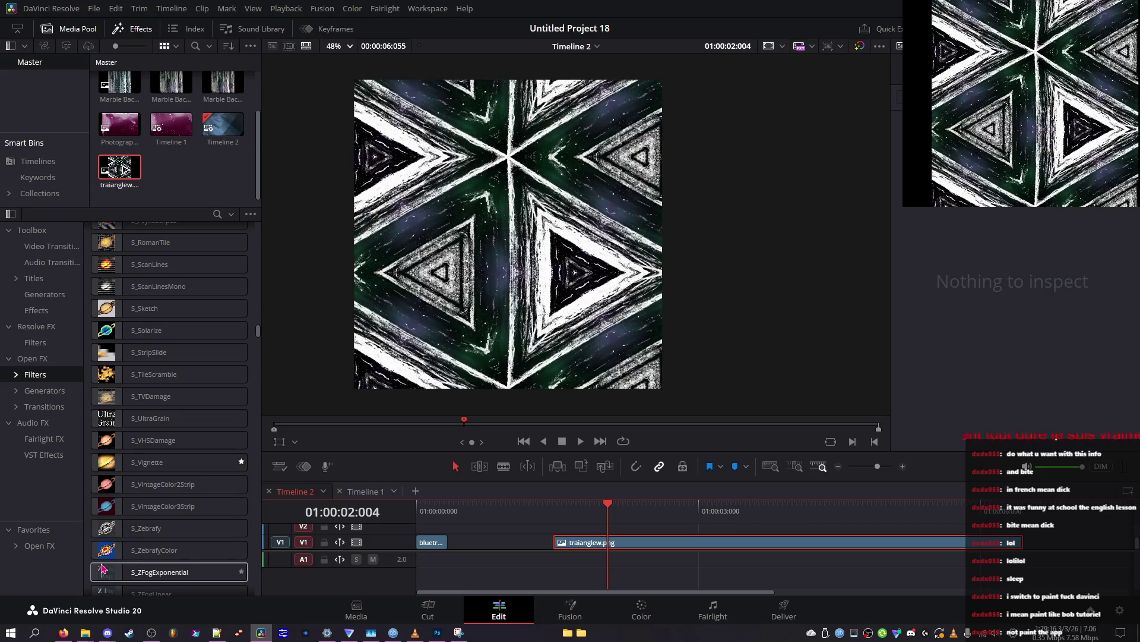
scroll(110, 534, "down", 4)
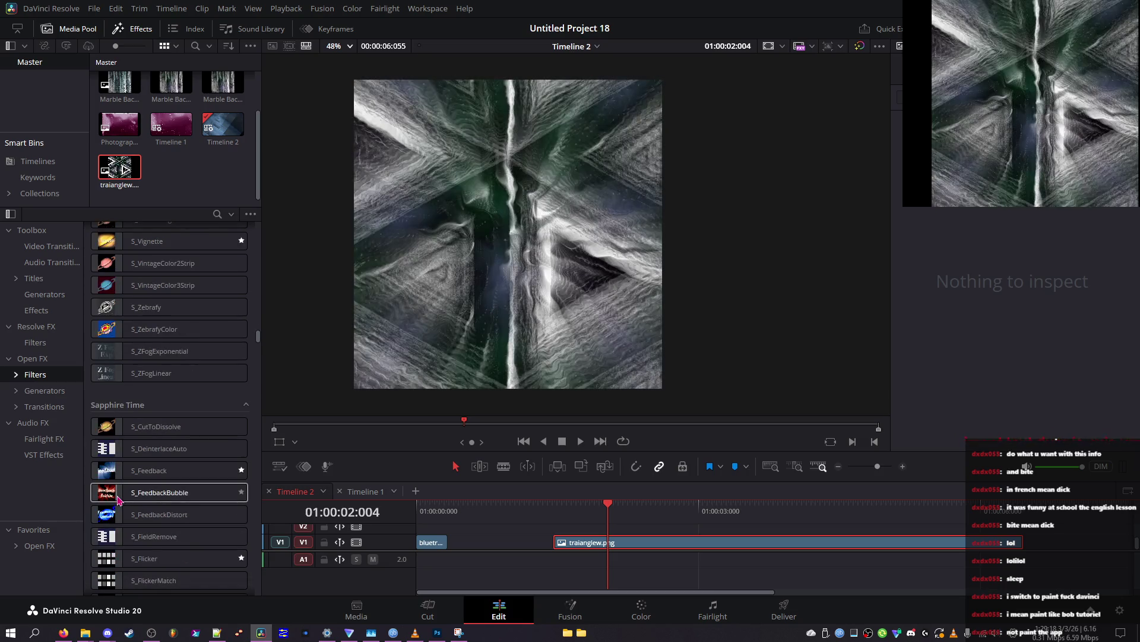
scroll(118, 499, "up", 4)
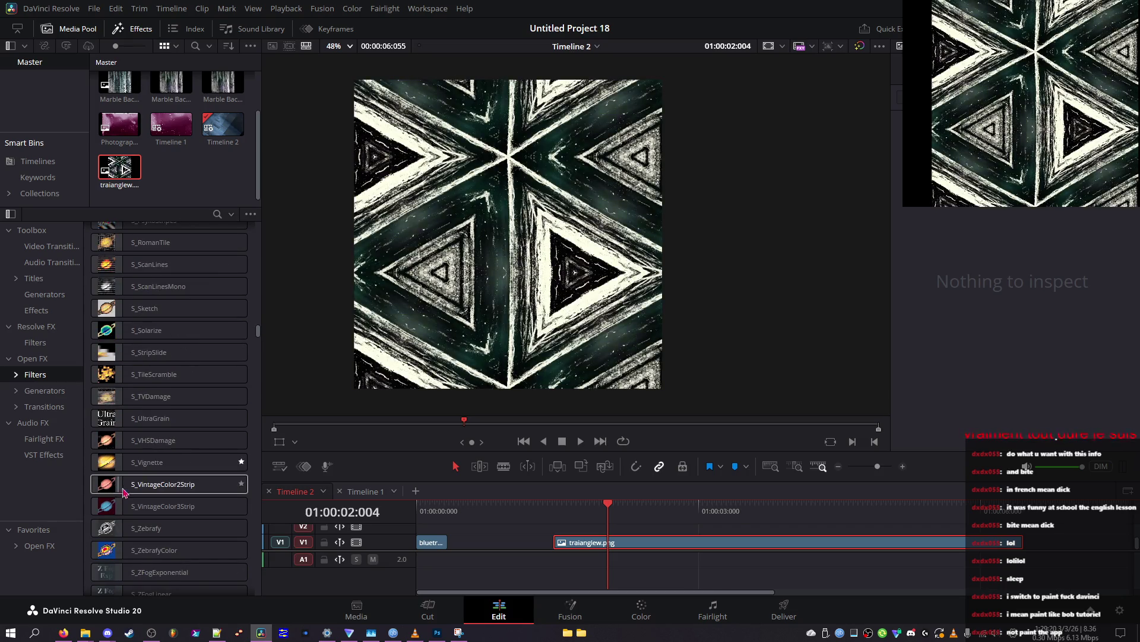
scroll(119, 488, "up", 6)
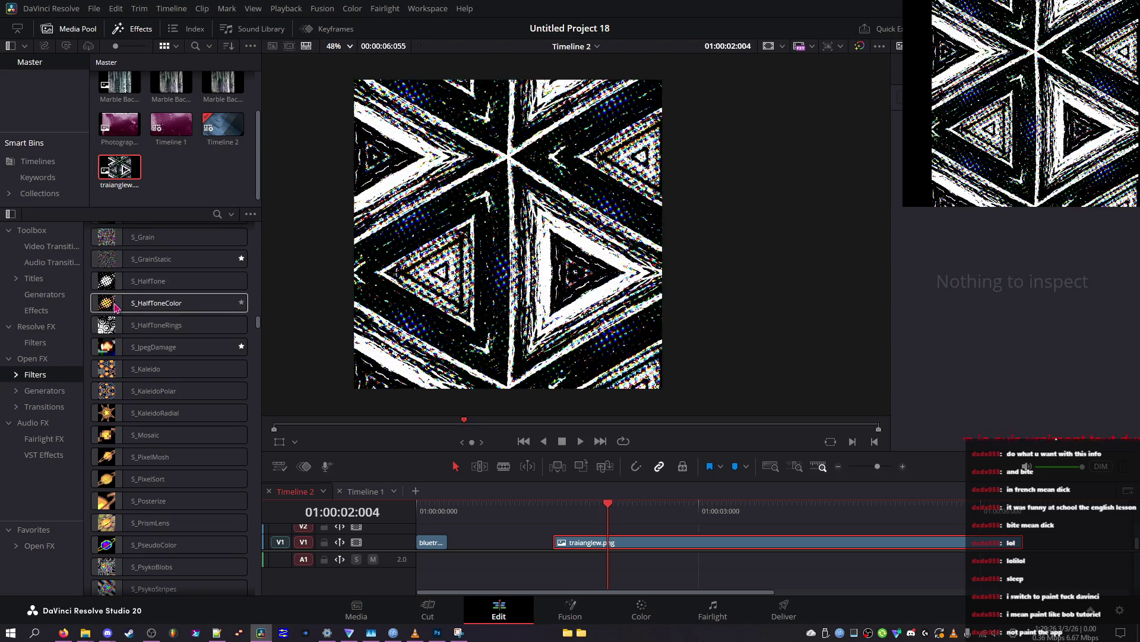
scroll(115, 306, "up", 3)
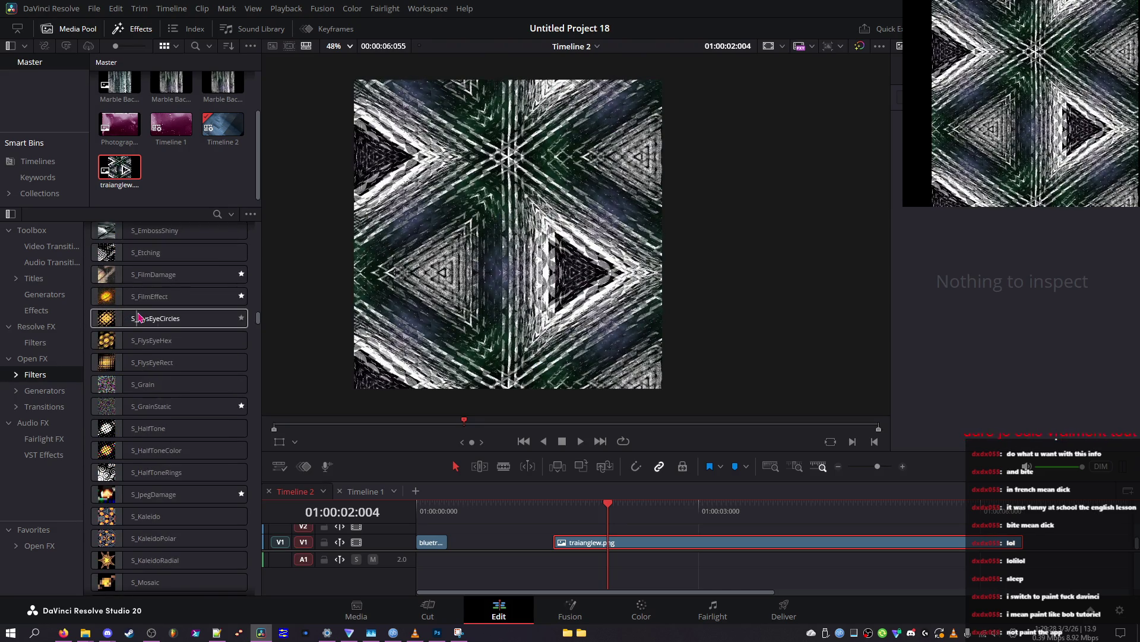
Step: Apply S_FlysEyeCircles to the triangle clip and adjust Crop Left, circle radius and Inside Rotate
double_click(126, 319)
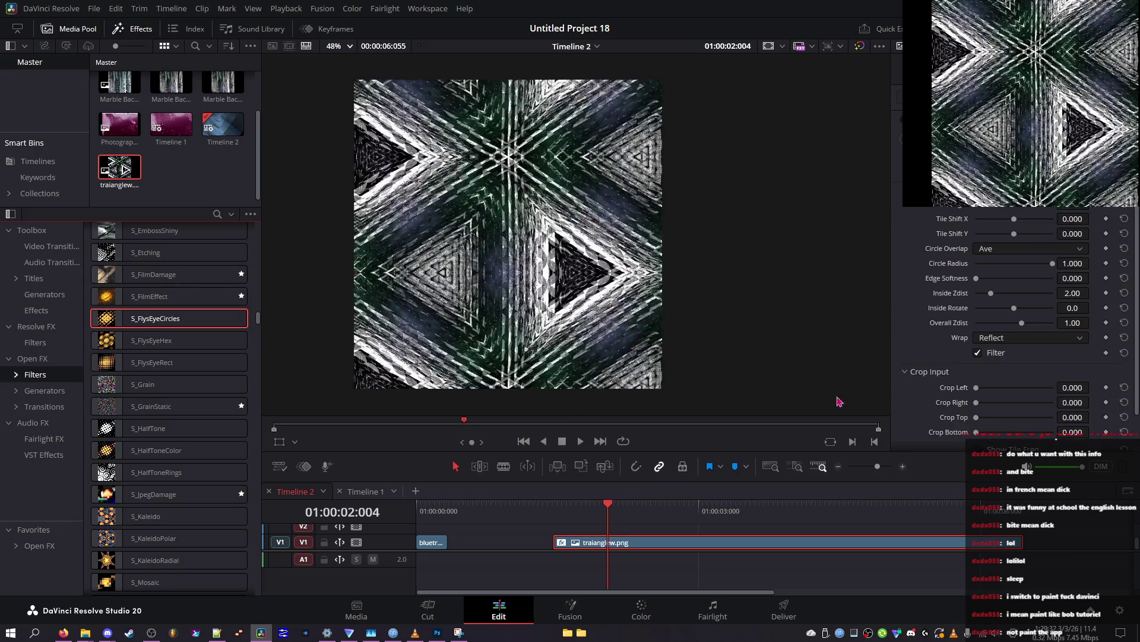
left_click_drag(977, 387, 1027, 387)
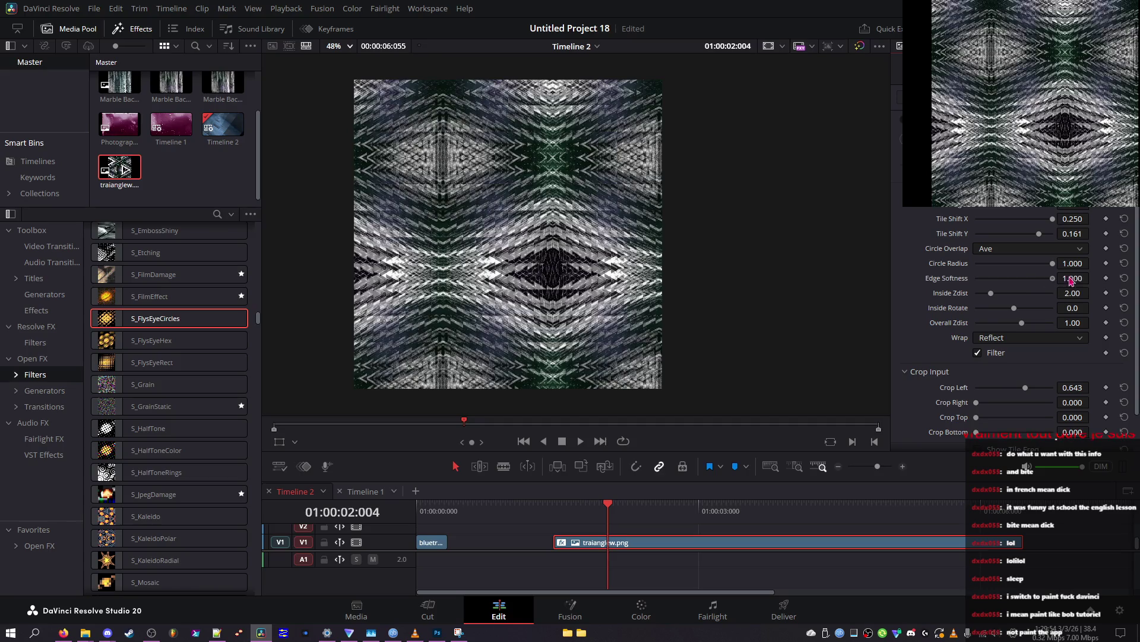
left_click_drag(996, 269, 1107, 281)
mouse_move(1049, 309)
left_mouse_down()
mouse_move(1029, 313)
mouse_move(1080, 331)
mouse_move(998, 328)
mouse_move(1010, 326)
left_mouse_up()
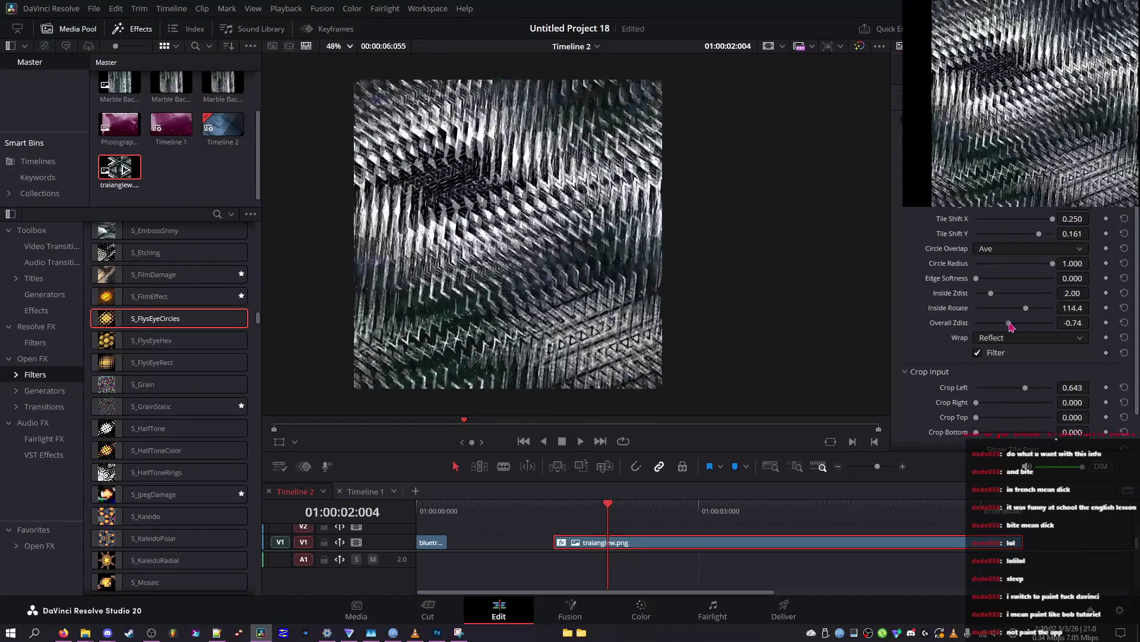
Step: Set Wrap to Tile and settle back on Crop Left 0.643 with Tile wrapping
left_click(1018, 339)
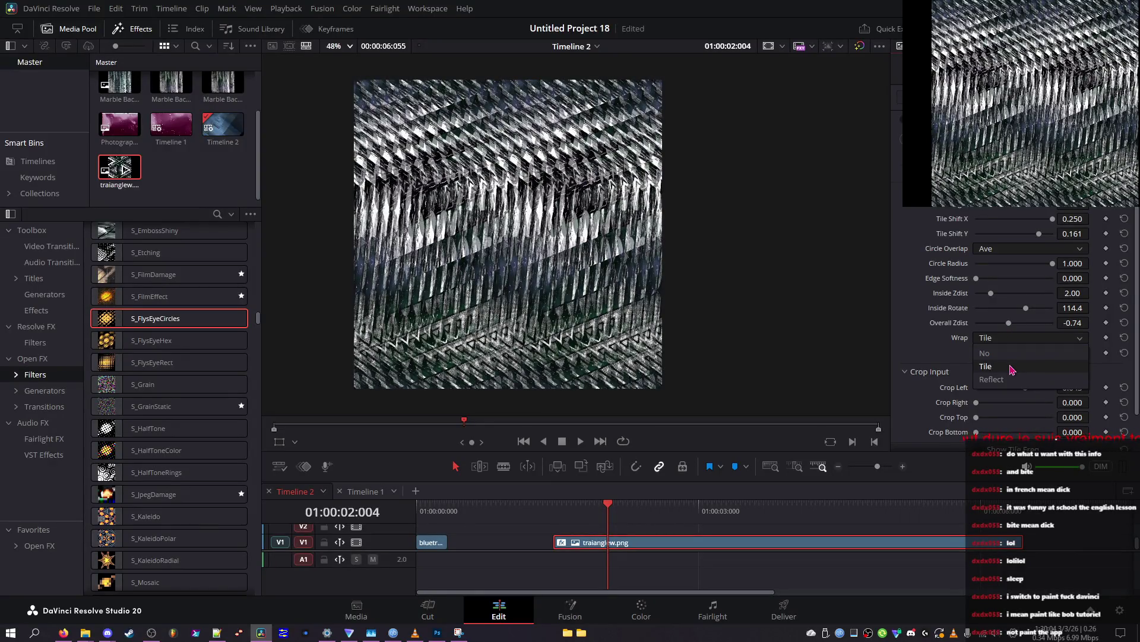
left_click(1013, 367)
mouse_move(1026, 387)
left_mouse_down()
mouse_move(984, 396)
mouse_move(1039, 388)
mouse_move(969, 391)
mouse_move(1034, 392)
mouse_move(1012, 395)
mouse_move(1025, 388)
left_mouse_up()
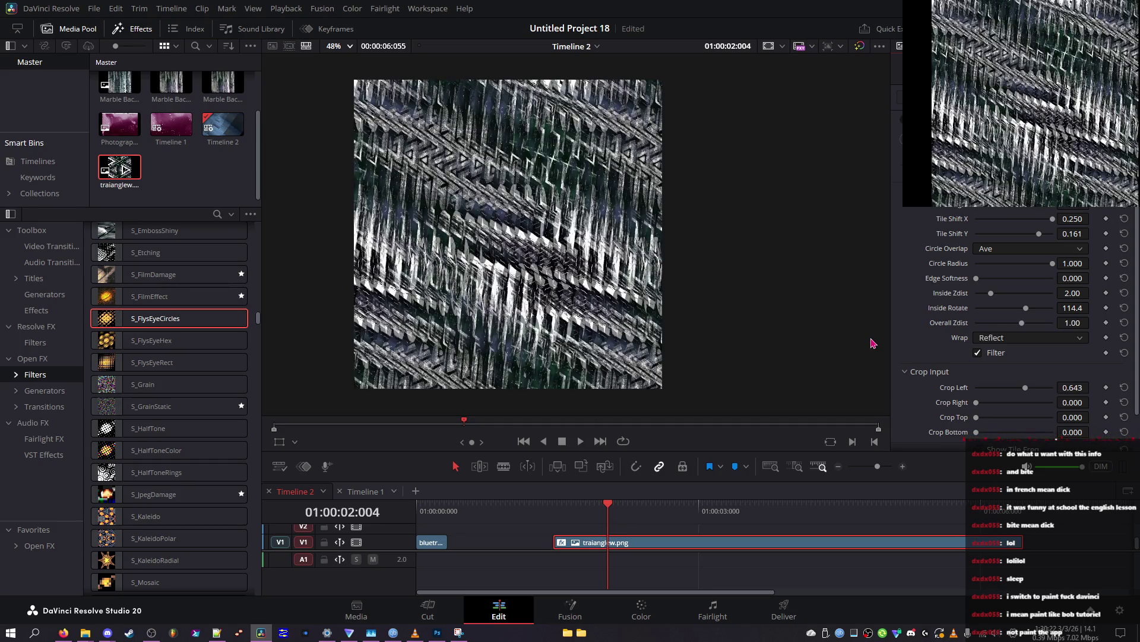
key("ctrl+z")
key("ctrl+z")
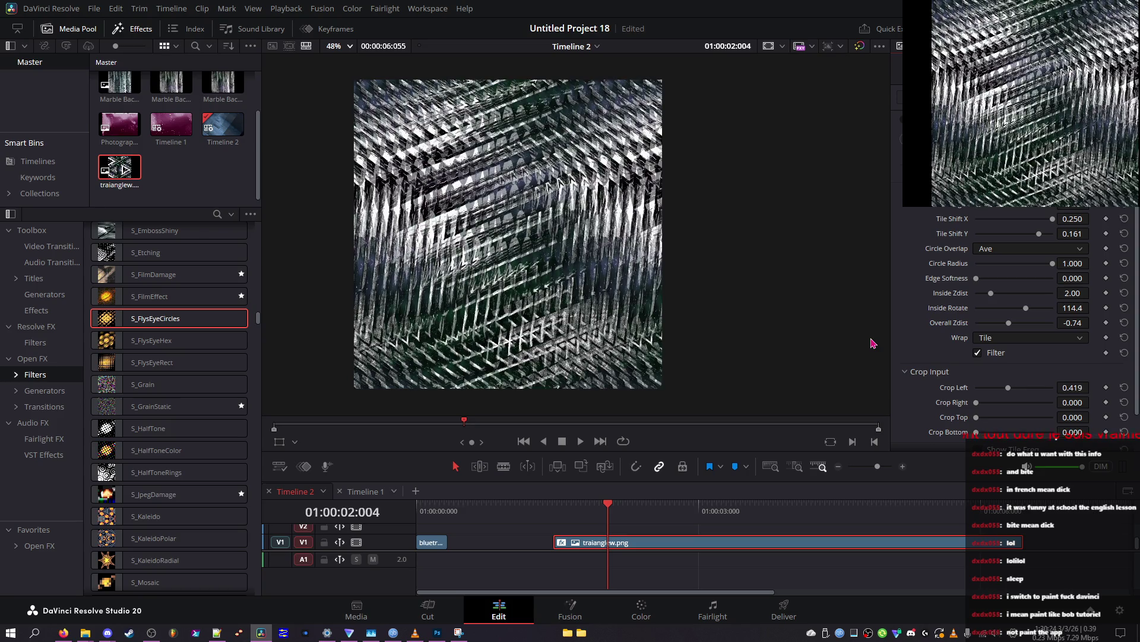
key("ctrl+shift+z")
key("ctrl+shift+z")
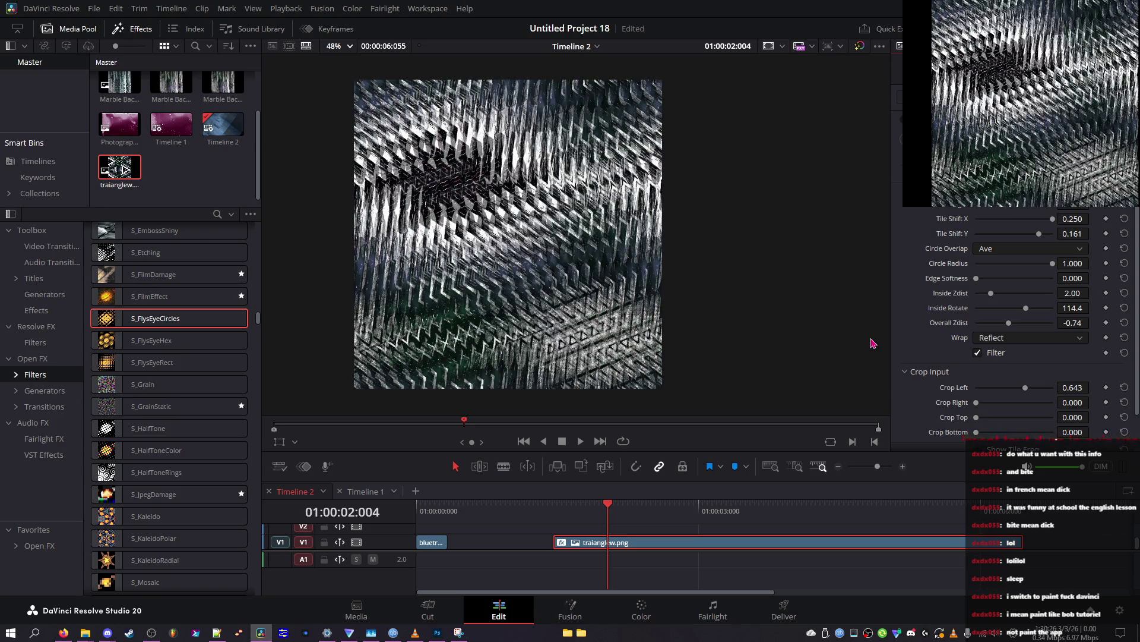
key("ctrl+z")
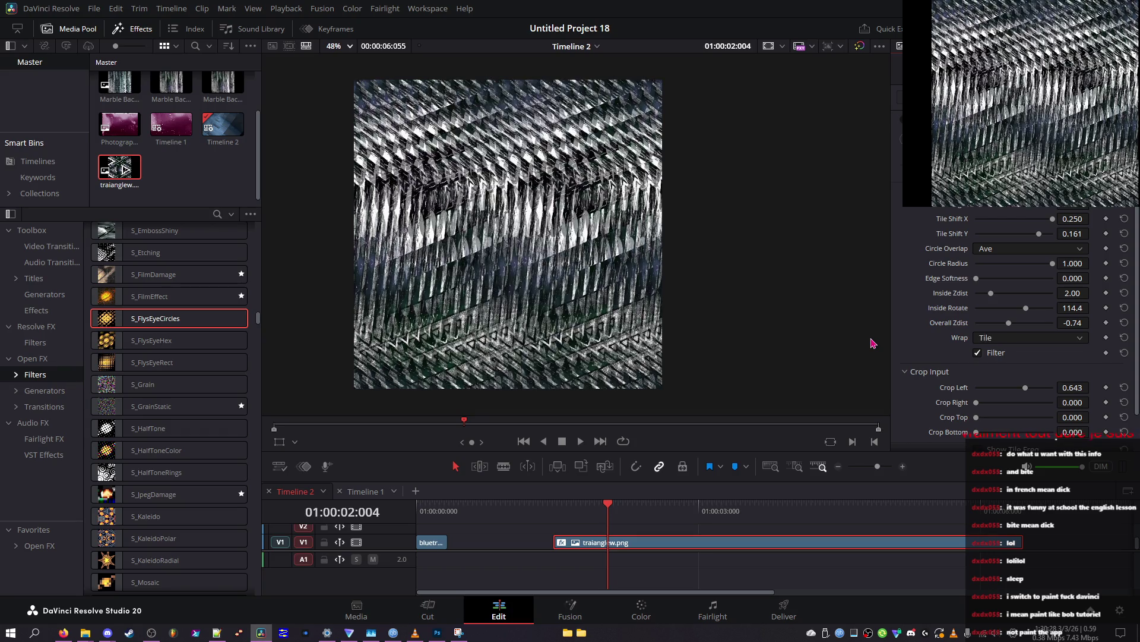
Step: Compare Crop Left 0.419 against 0.643, keep 0.643, and snip the full-screen render to the clipboard
key("ctrl+z")
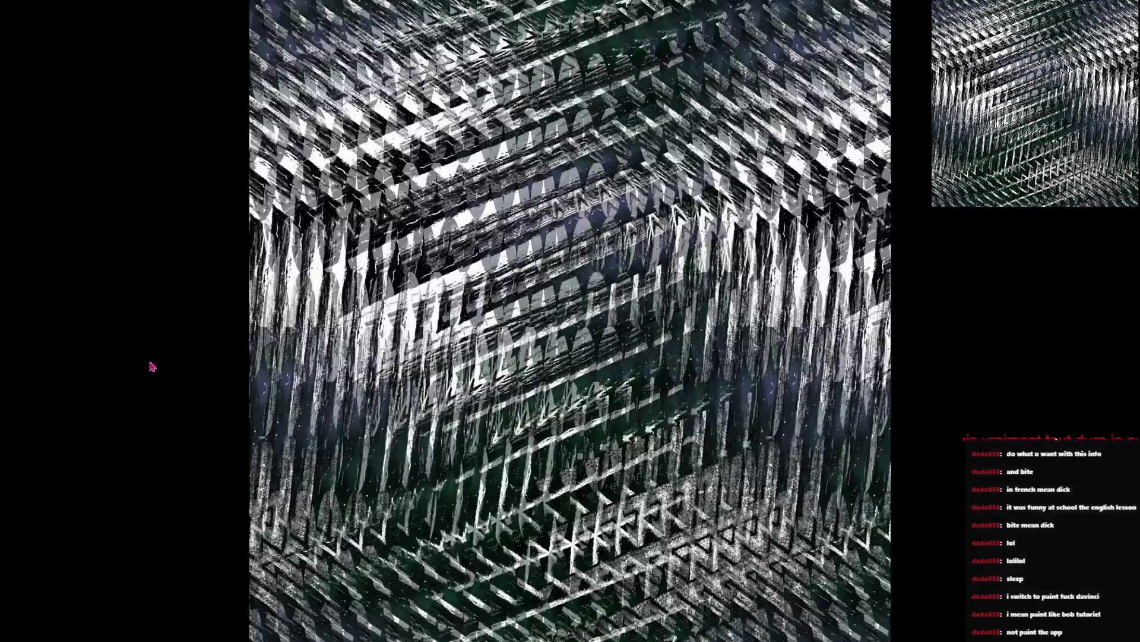
key("ctrl+shift+z")
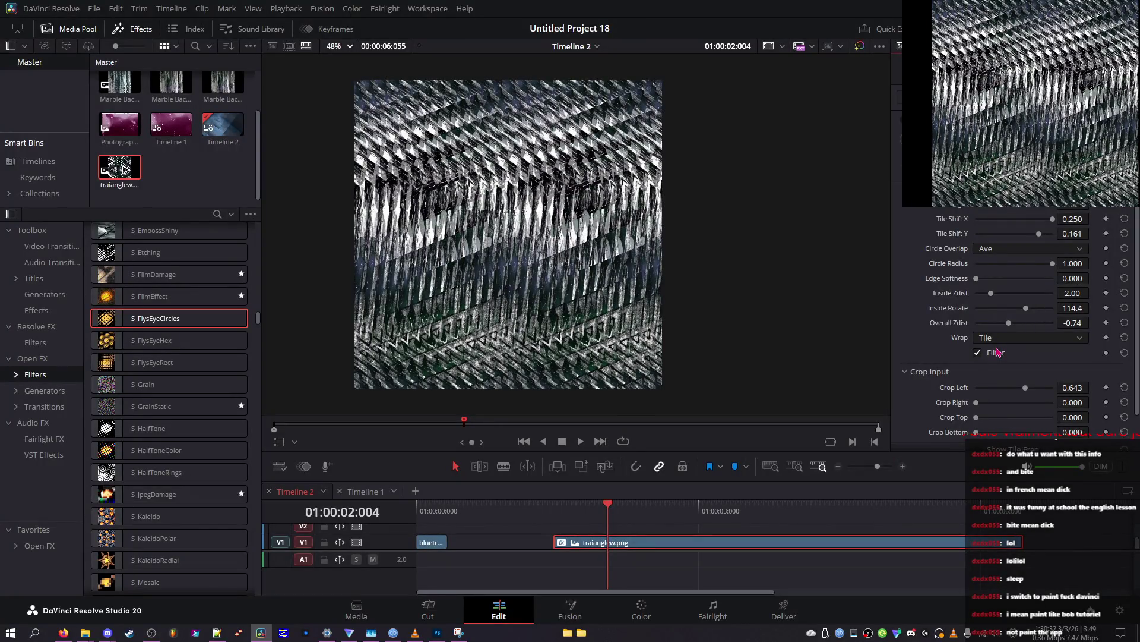
key("super+Print")
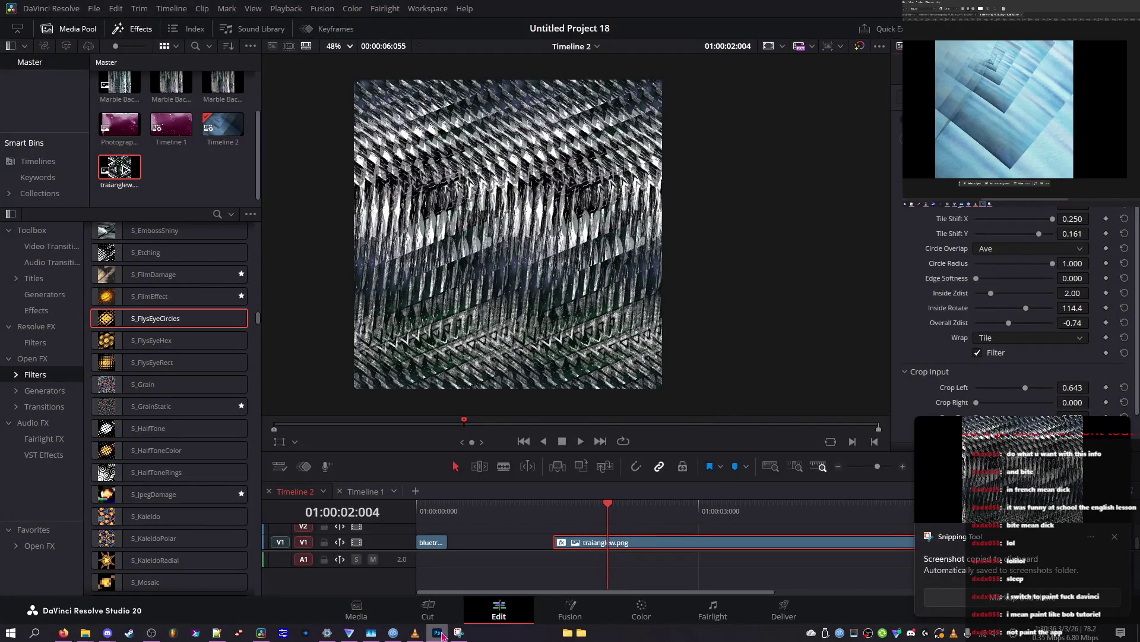
Step: Try Reflect wrap, sweep Overall Zdist from about -3.91 to 5.00, and raise Inside Zdist to 1.63
left_click(1009, 338)
left_click(992, 379)
mouse_move(1009, 322)
left_mouse_down()
mouse_move(985, 324)
mouse_move(1137, 346)
left_mouse_up()
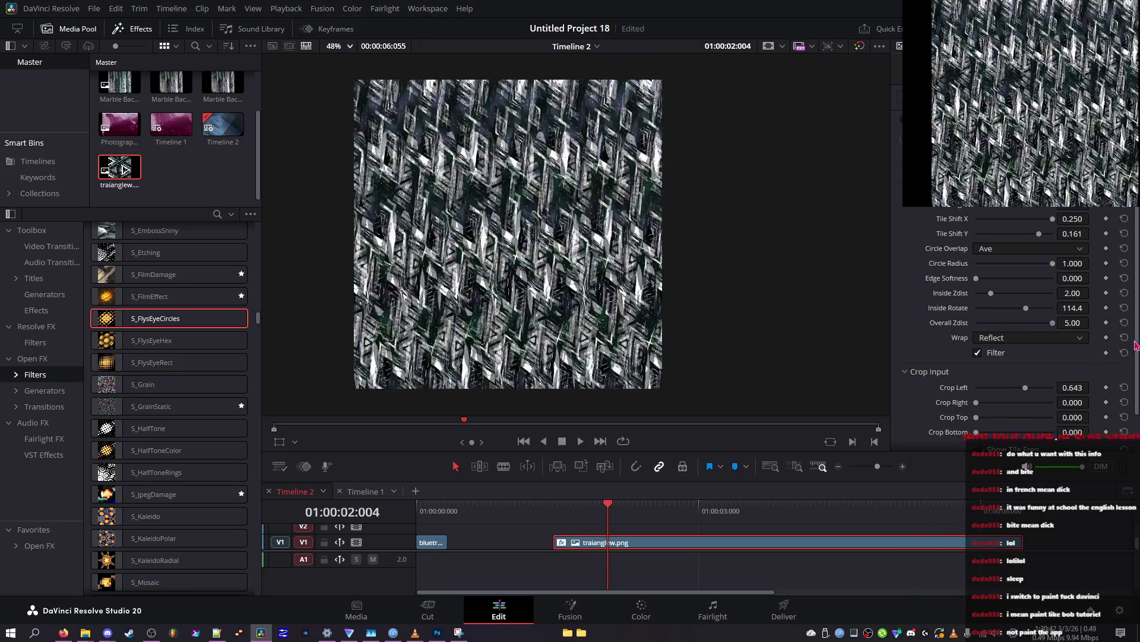
mouse_move(1027, 308)
left_mouse_down()
mouse_move(988, 313)
mouse_move(930, 295)
left_mouse_up()
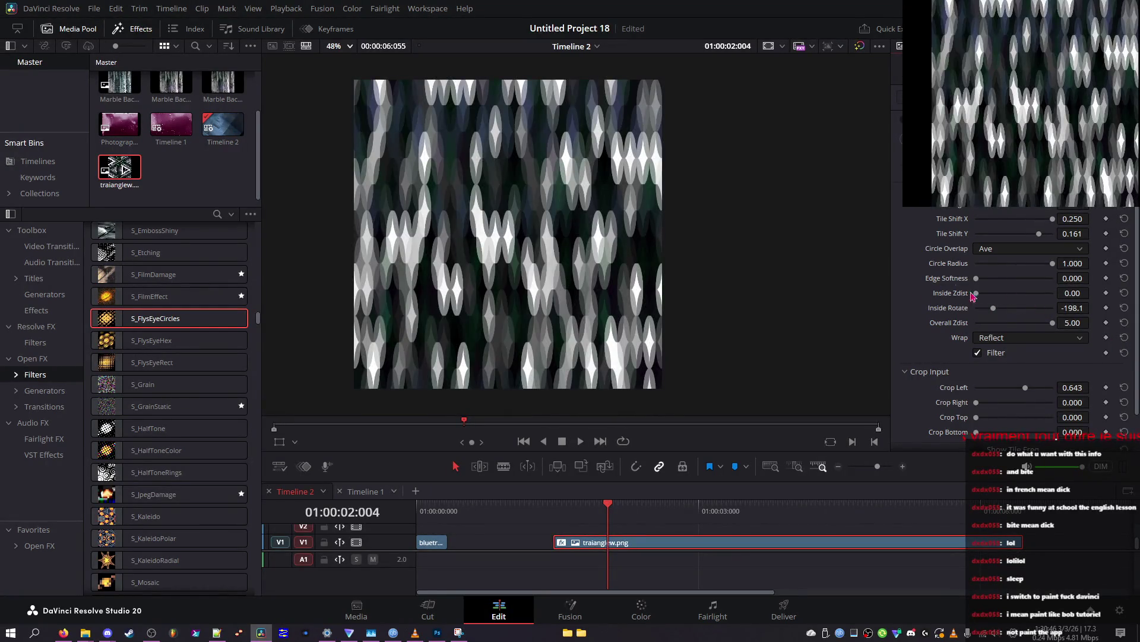
mouse_move(989, 293)
left_mouse_down()
mouse_move(981, 323)
mouse_move(1042, 309)
mouse_move(1015, 330)
left_mouse_up()
Step: Switch the wrap mode back to Tile and push Inside Rotate toward about 170
left_click(1017, 342)
left_click(1021, 348)
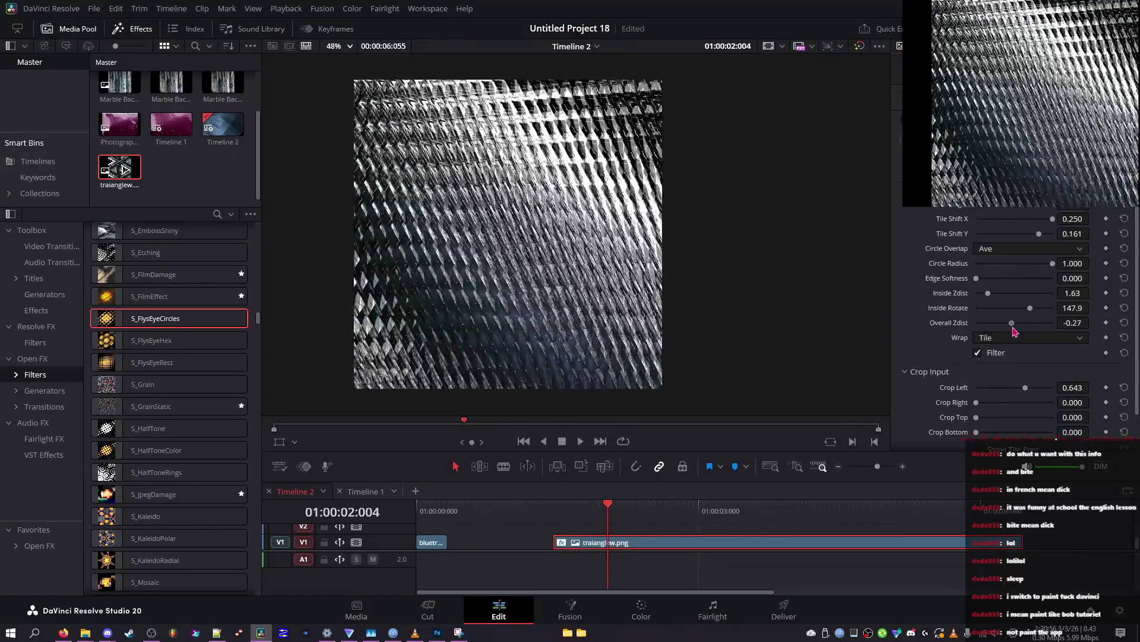
left_click_drag(1020, 312, 1032, 312)
Step: Compare versions, settle on Tile wrap, Inside Rotate 147.9 and Overall Zdist -0.27, and view full screen
key("ctrl+z")
key("ctrl+z")
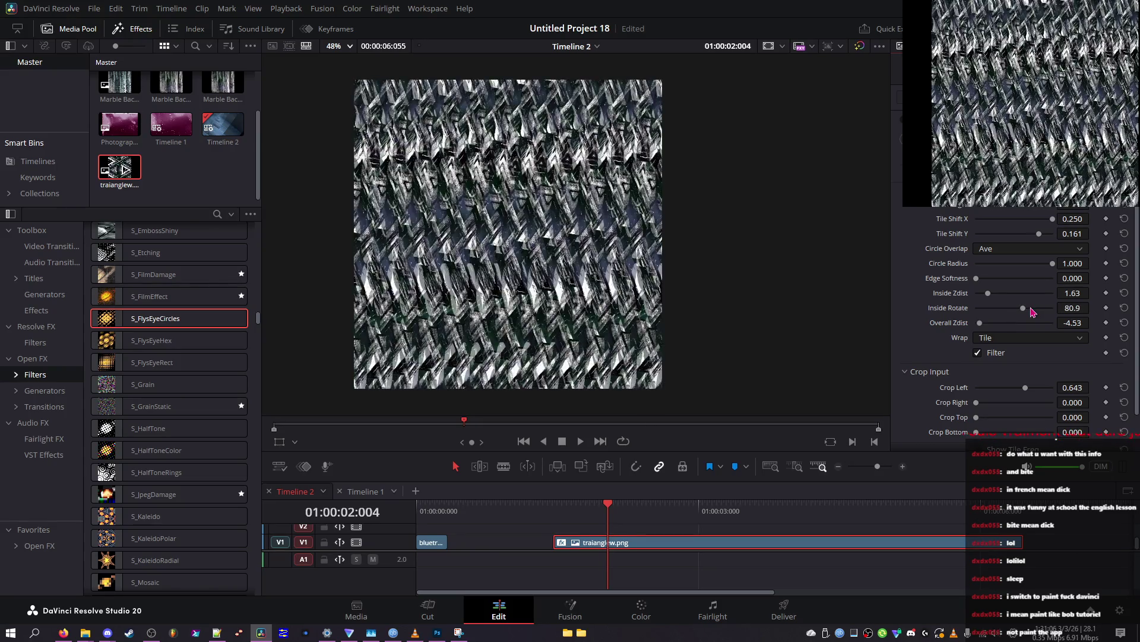
key("ctrl+z")
key("ctrl+shift+z")
key("ctrl+shift+z")
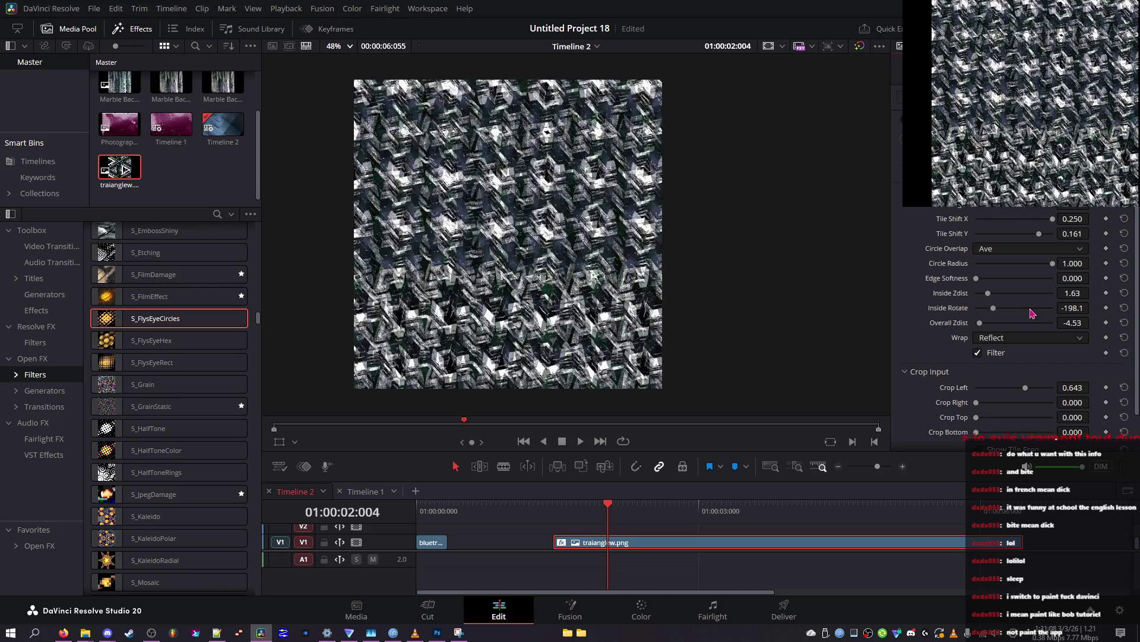
key("ctrl+shift+z")
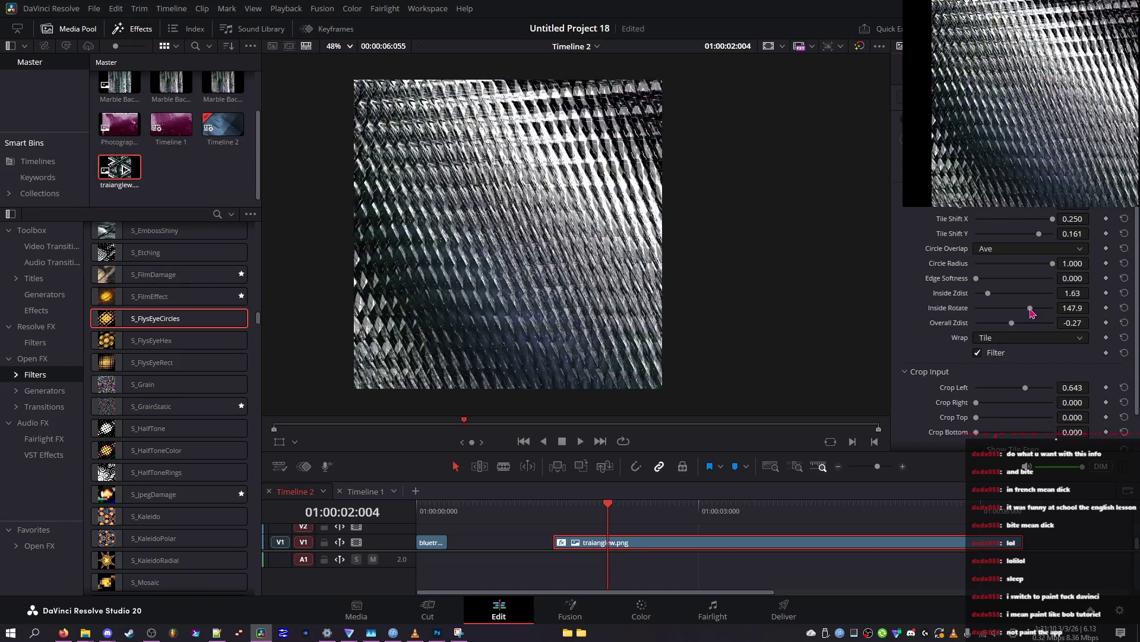
key("ctrl+f")
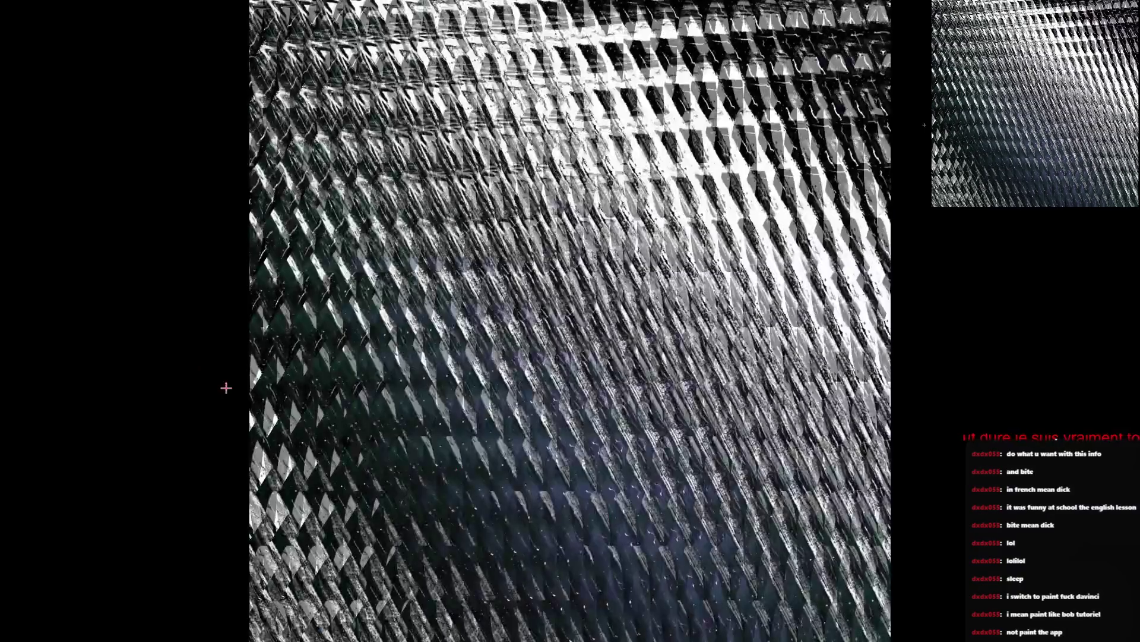
Step: Snip the full-screen render and commit the pending text box in Photoshop
key("Escape")
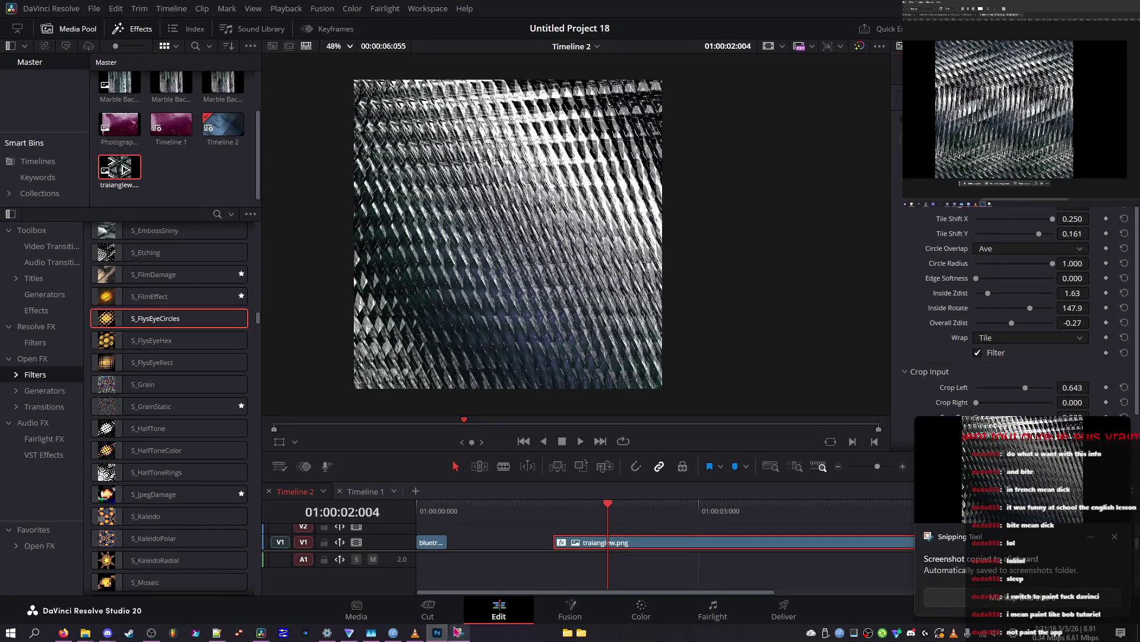
key("alt+Tab")
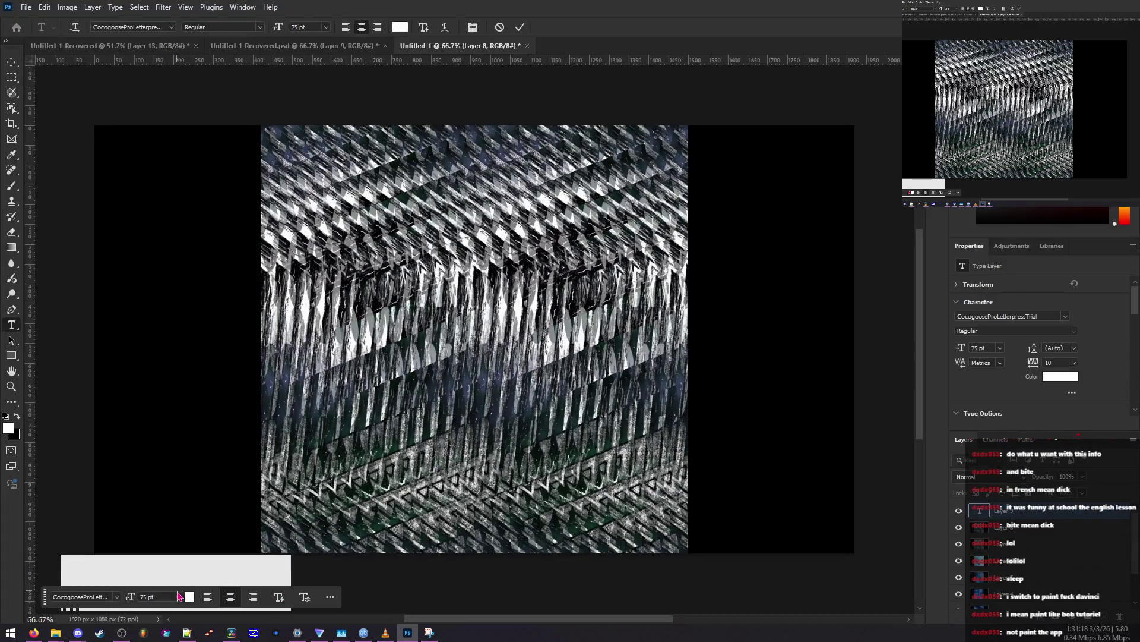
left_click(180, 547)
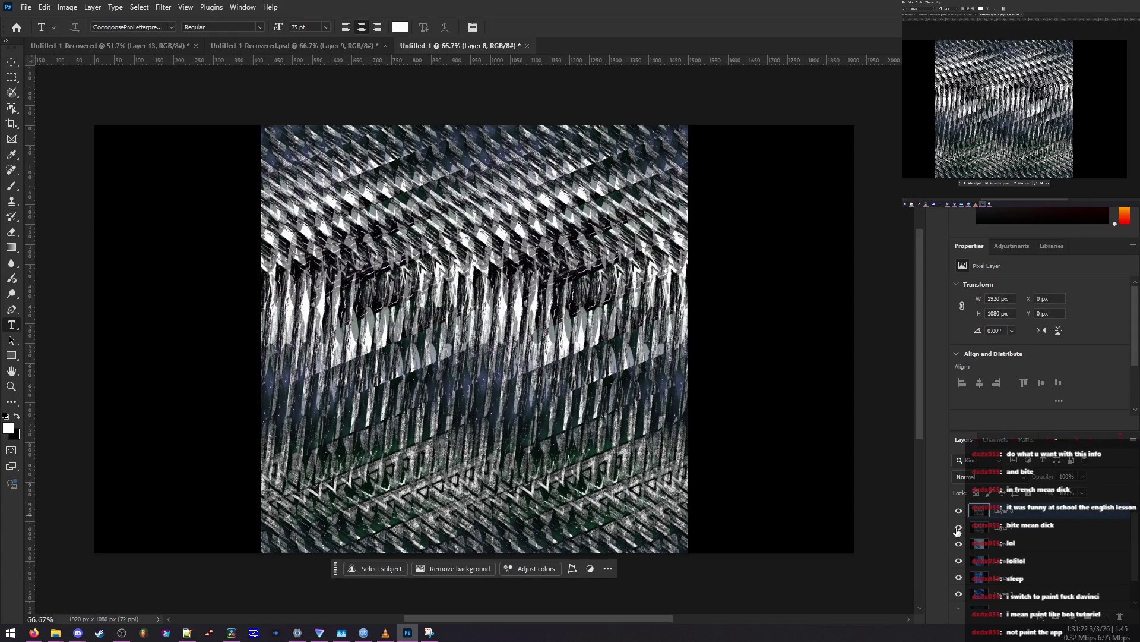
Step: Paste the new weave screenshot into Untitled-1 as Layer 9, then return to Resolve
key("alt+Tab")
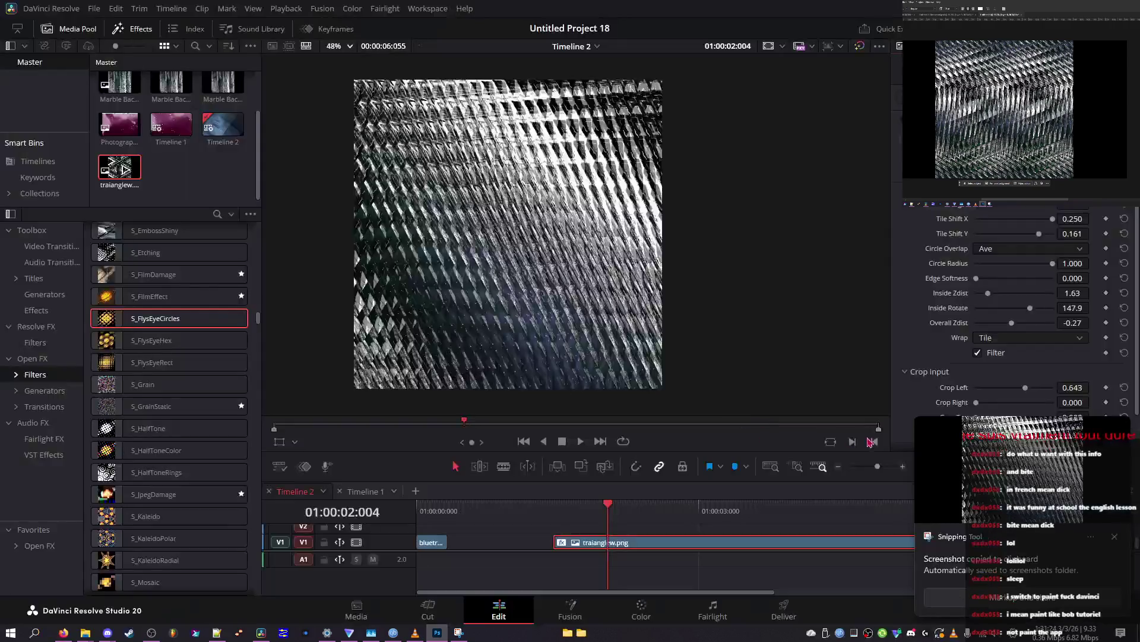
key("alt+Tab")
key("ctrl+v")
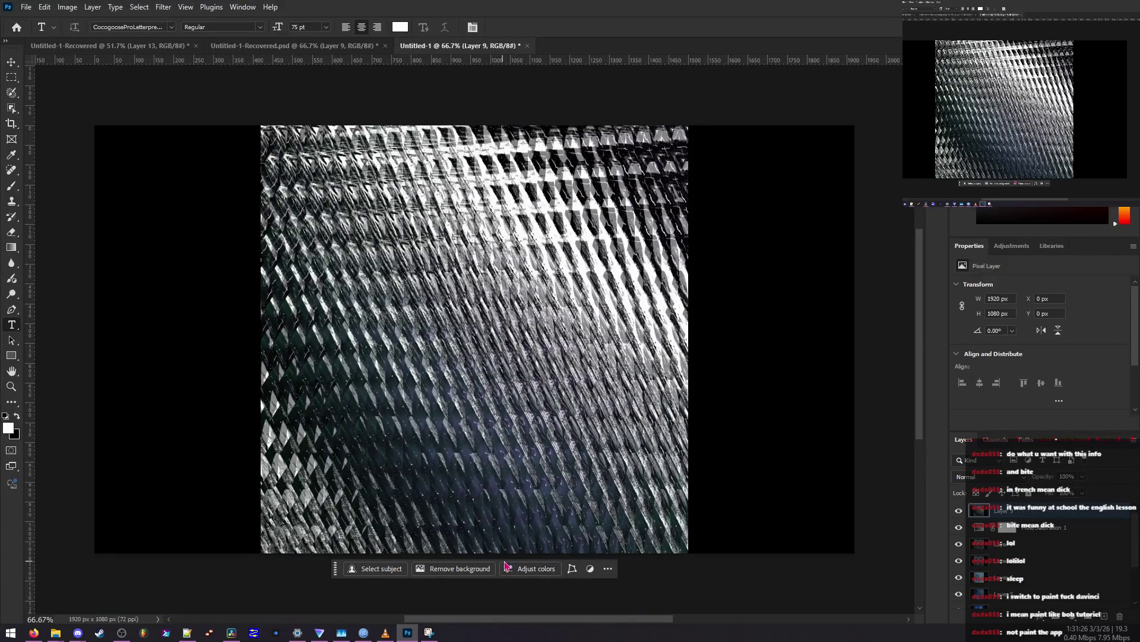
key("alt+Tab")
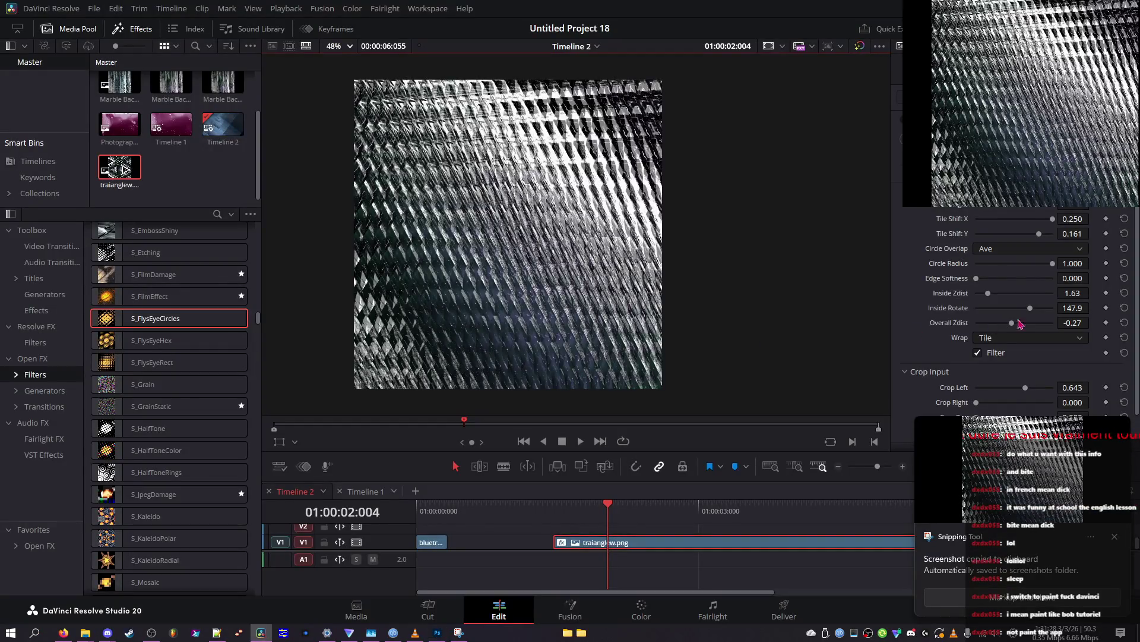
Step: Try a smaller circle radius, then set Circle Overlap to Mult after testing Screen
left_click_drag(1018, 263, 1017, 269)
left_click(1030, 248)
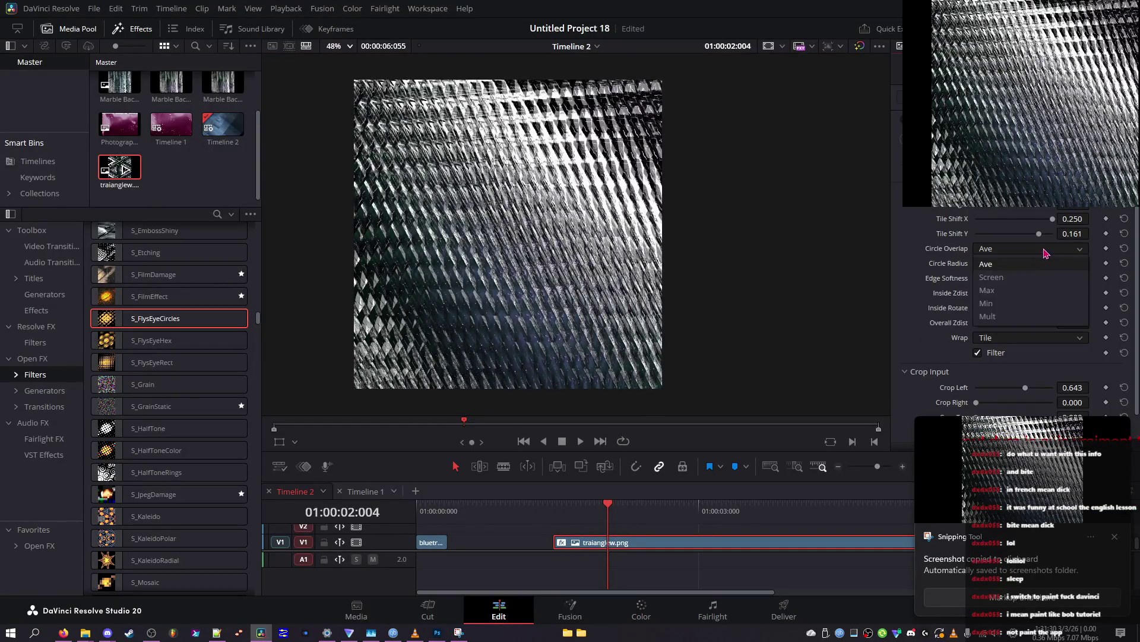
left_click(991, 277)
left_click(1030, 248)
left_click(1020, 299)
Step: Scroll the Tile Shift X slider down to -0.250
scroll(1022, 250, "down", 2)
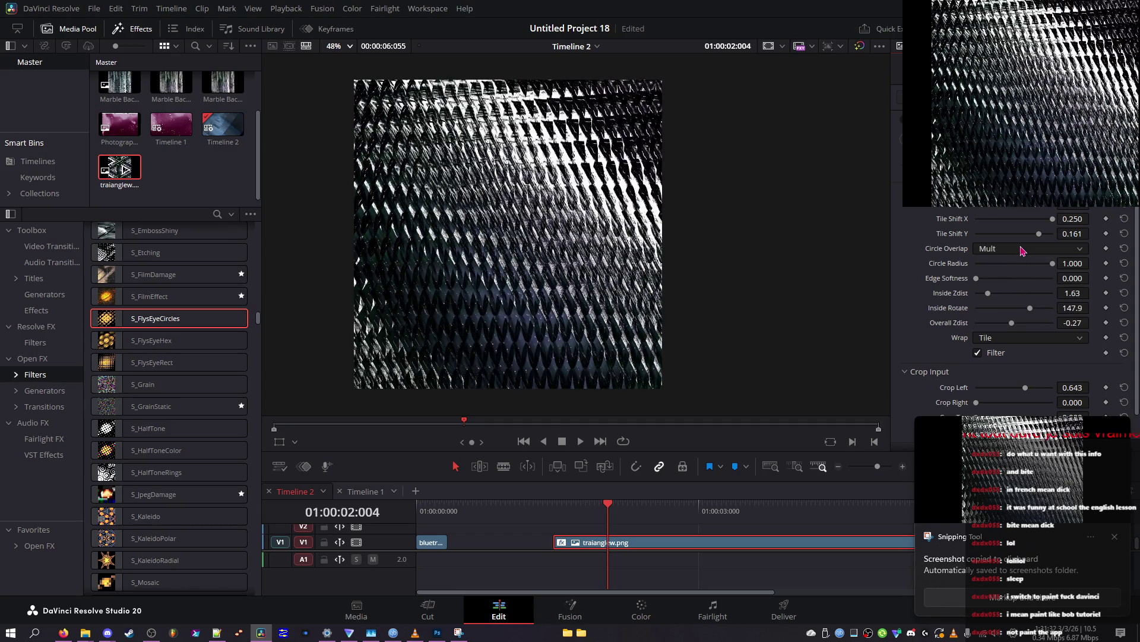
scroll(1022, 250, "up", 1)
scroll(1022, 250, "down", 1)
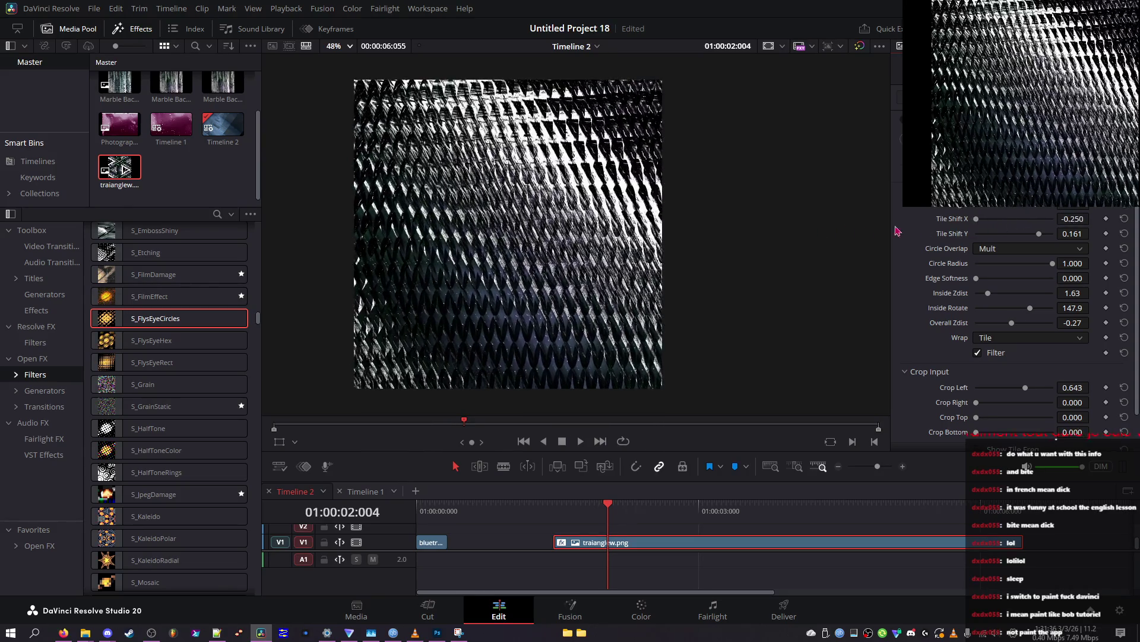
scroll(1007, 215, "down", 5)
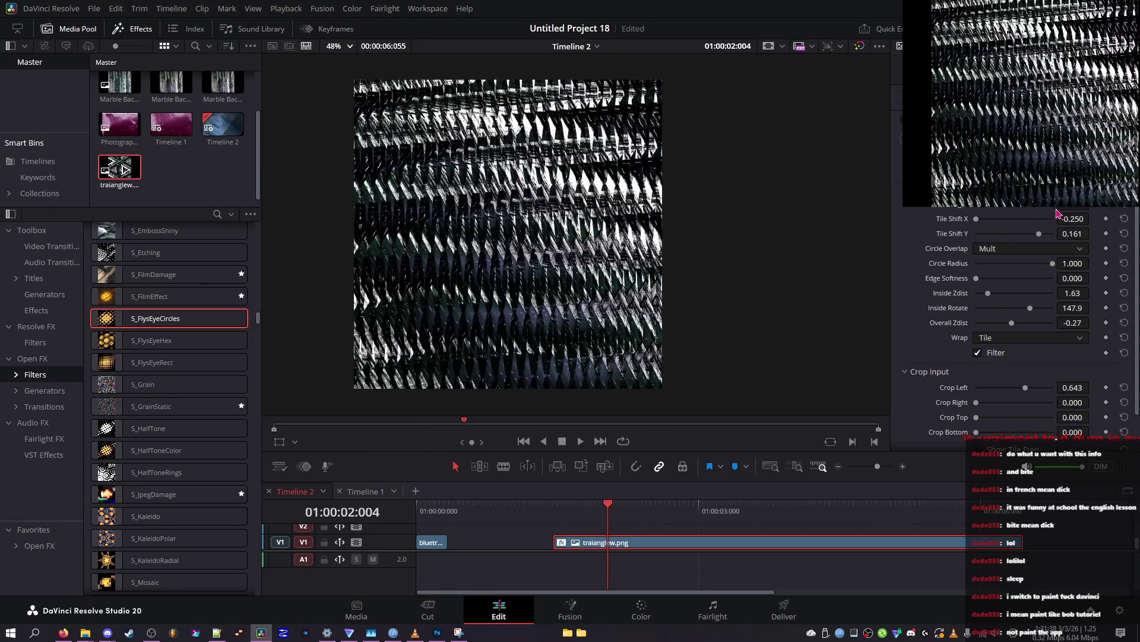
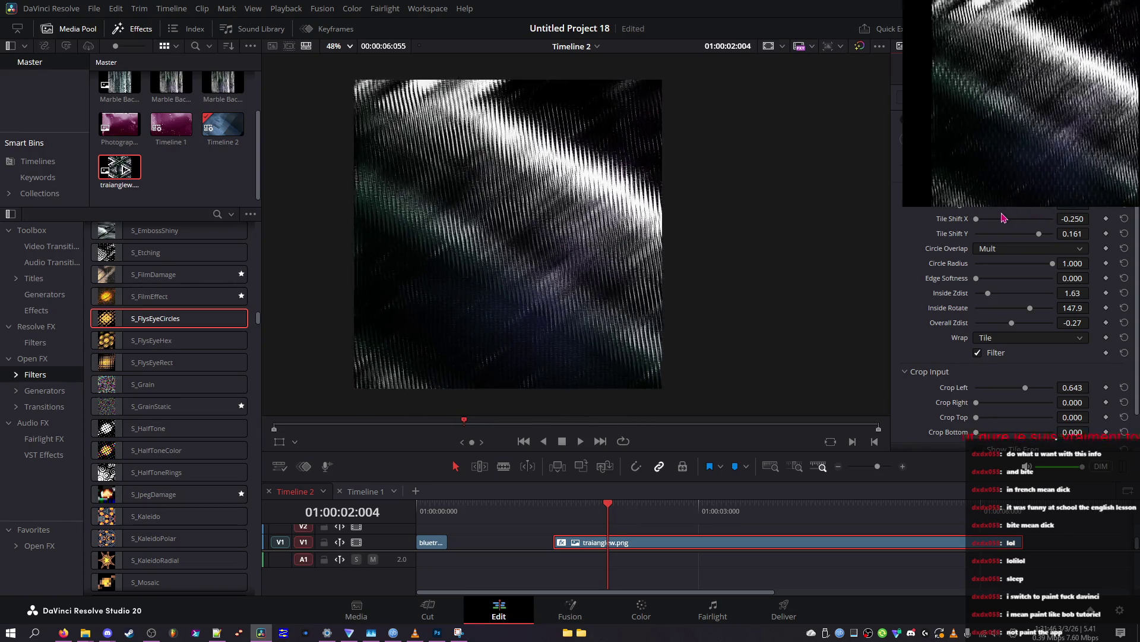
Step: Test full Edge Softness and higher Overall Zdist, undo the softness, and keep Wrap on Tile after trying Reflect
left_click_drag(1030, 278, 1075, 279)
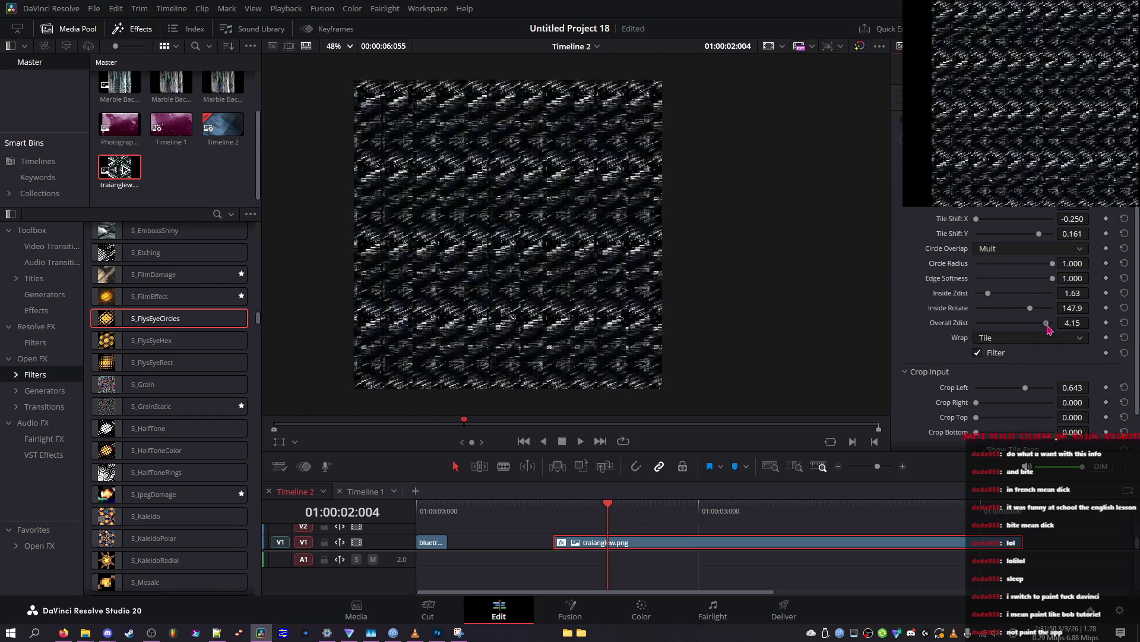
left_click_drag(1014, 324, 1015, 325)
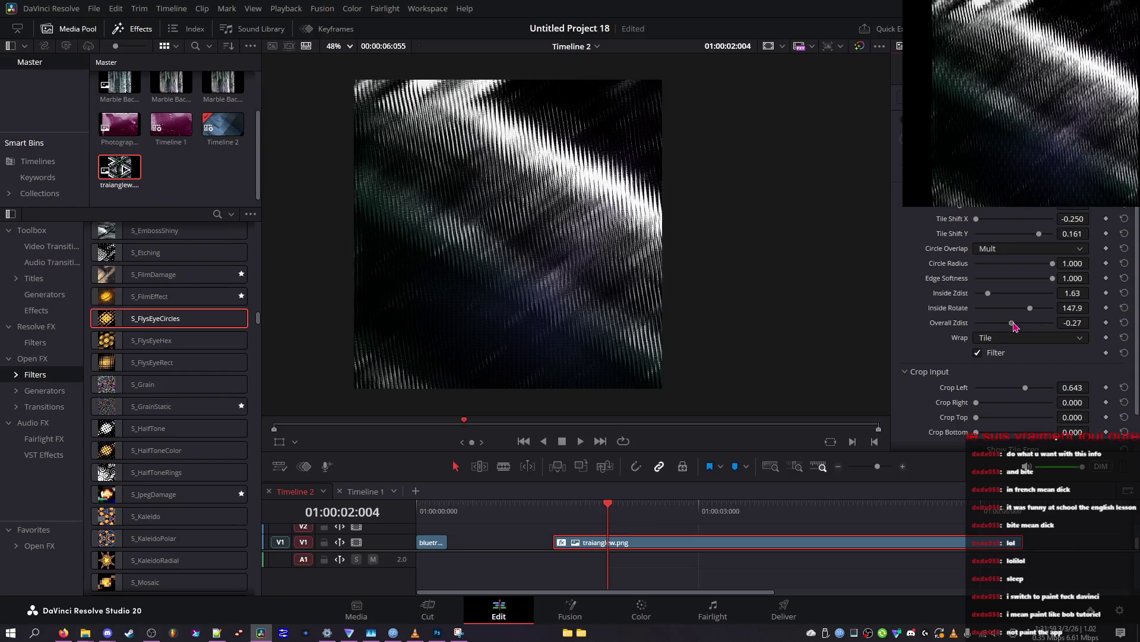
key("ctrl+z")
left_click(1016, 337)
left_click(1003, 371)
left_click(1016, 336)
left_click(1006, 356)
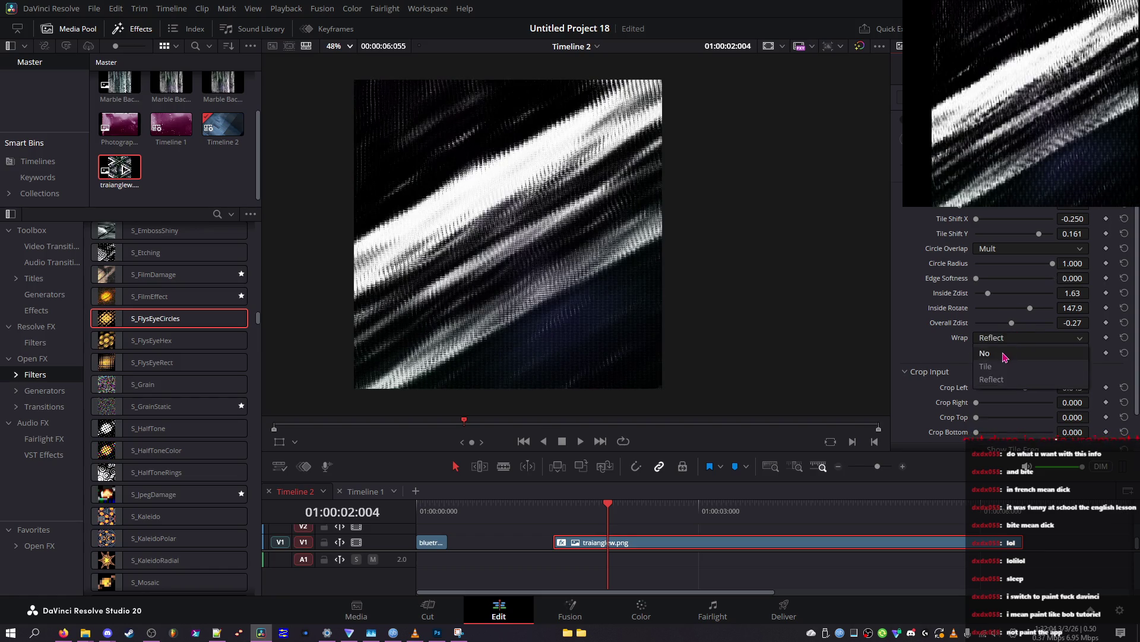
Step: Uncheck Filter, reduce Crop Left to 0.643, and test then undo an Overall Zdist change
left_click(1000, 353)
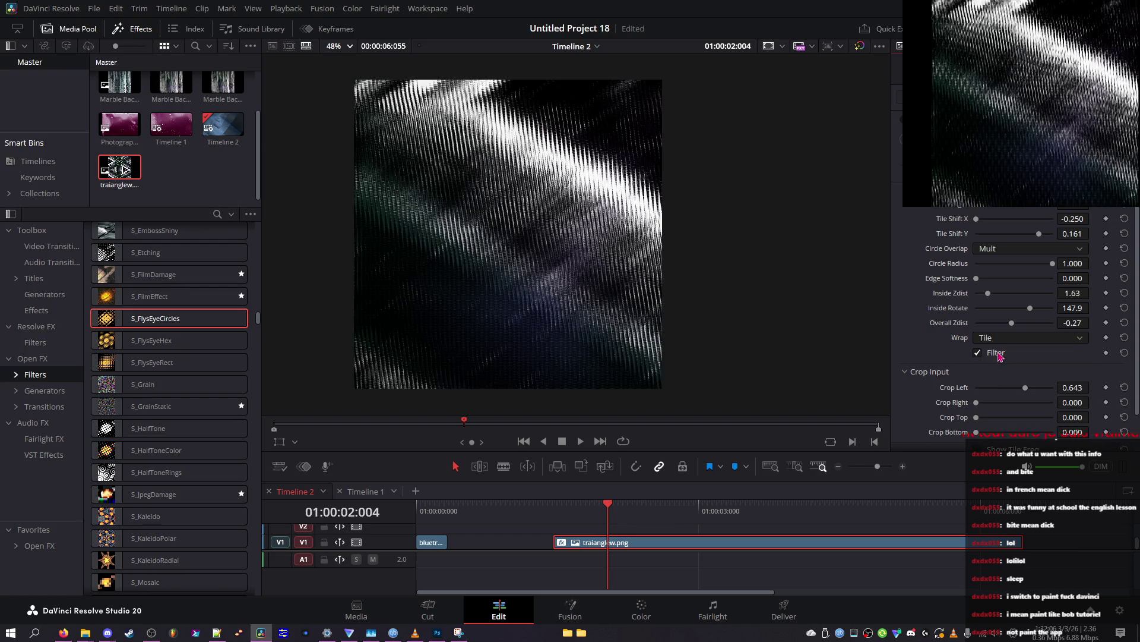
left_click_drag(1002, 385, 1024, 391)
left_click_drag(1018, 326, 1016, 328)
key("ctrl+z")
Step: Play the tiled clip back full screen, then return to the Resolve window
key("p")
key("space")
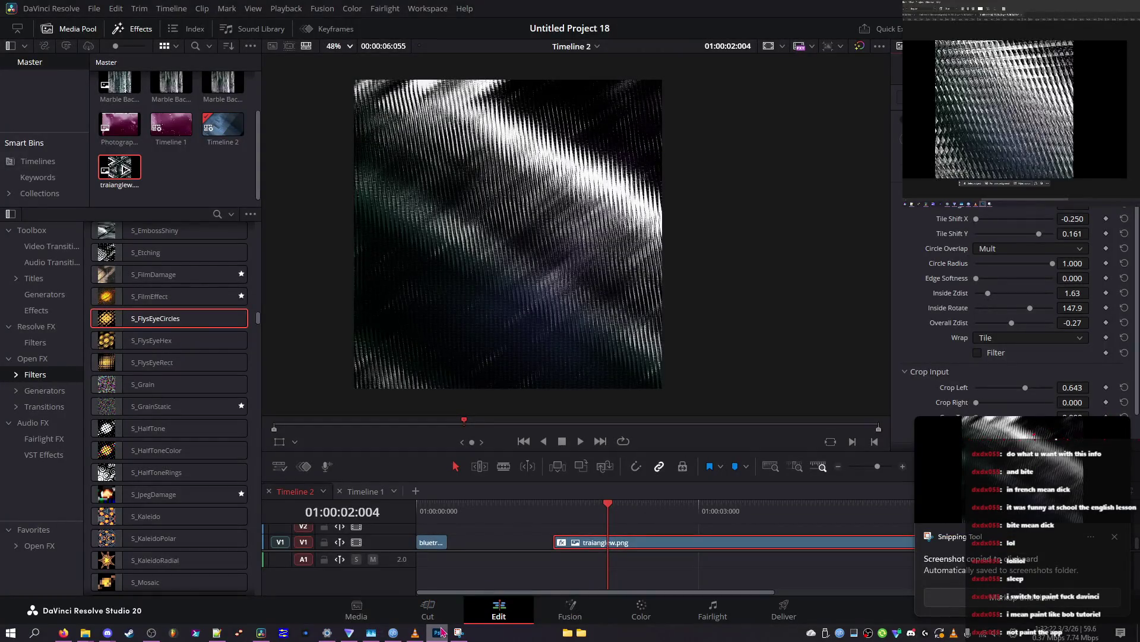
left_click(616, 278)
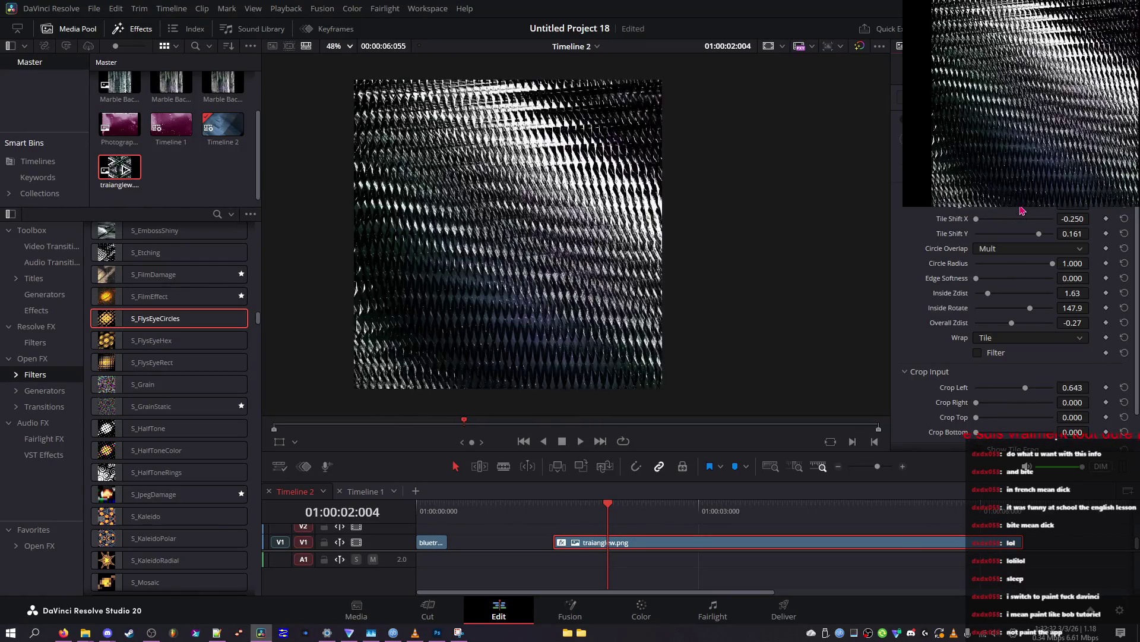
Step: Shift the tiles right with Tile Shift X, adjust Inside Zdist, and try Reflect and no wrapping
left_click_drag(1004, 218, 1053, 223)
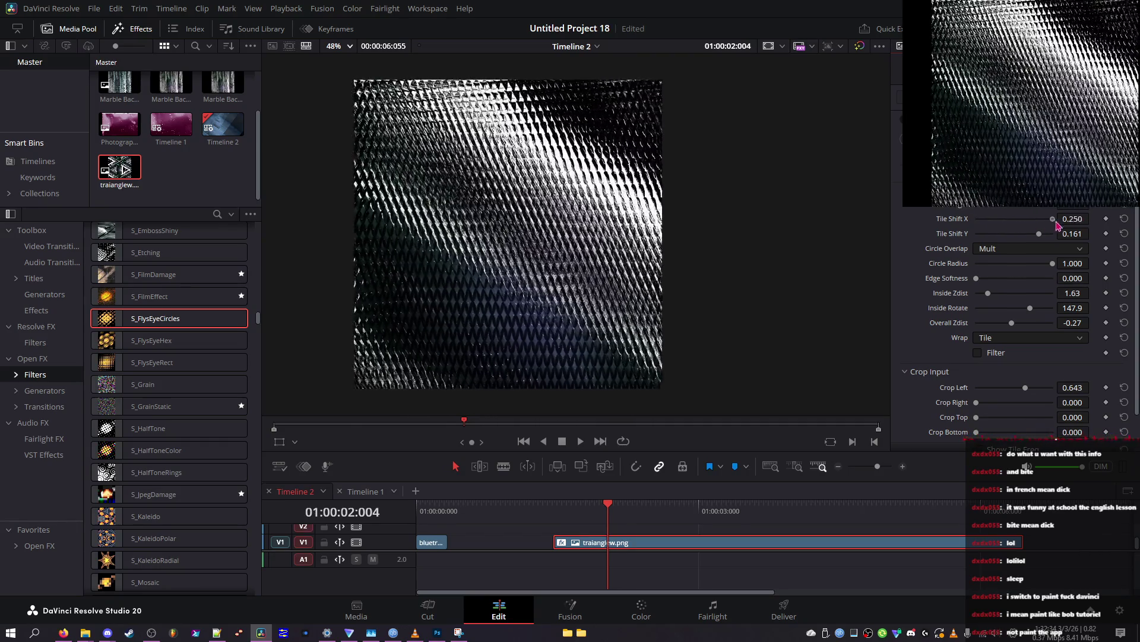
mouse_move(1004, 294)
left_mouse_down()
mouse_move(1051, 297)
mouse_move(949, 291)
mouse_move(1013, 289)
mouse_move(972, 310)
mouse_move(1046, 297)
mouse_move(960, 294)
mouse_move(1024, 290)
mouse_move(1043, 326)
left_mouse_up()
left_click(1034, 338)
left_click(1010, 369)
left_click(1003, 339)
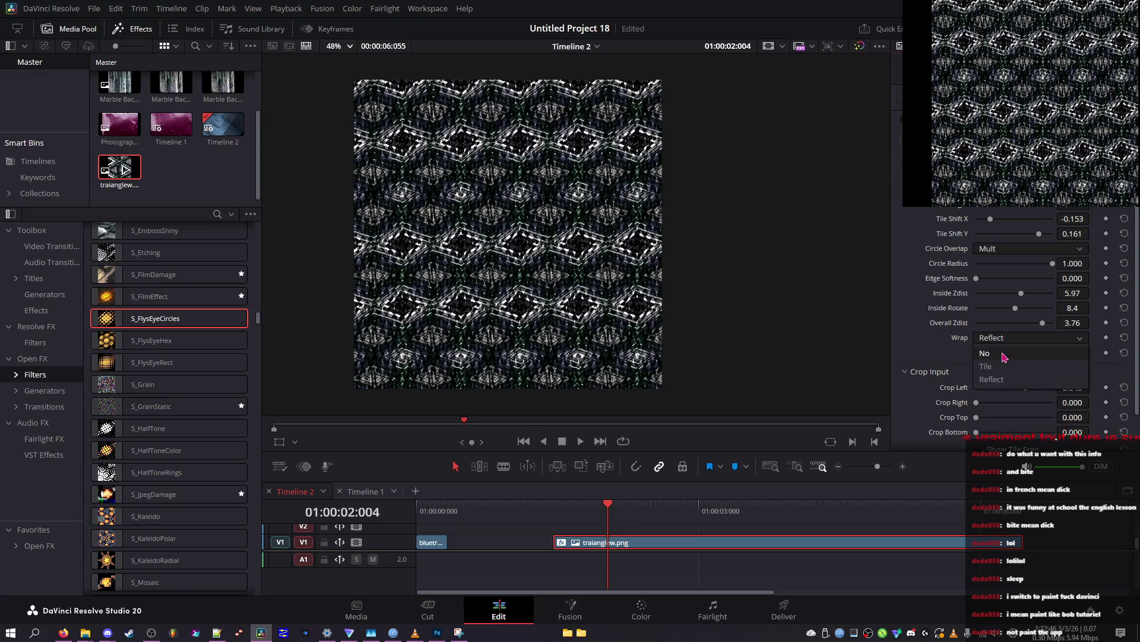
left_click(1004, 383)
Step: Restore Tile wrapping, lower Overall Zdist to -1.36, and reduce Crop Left
left_click(1001, 341)
left_click(999, 368)
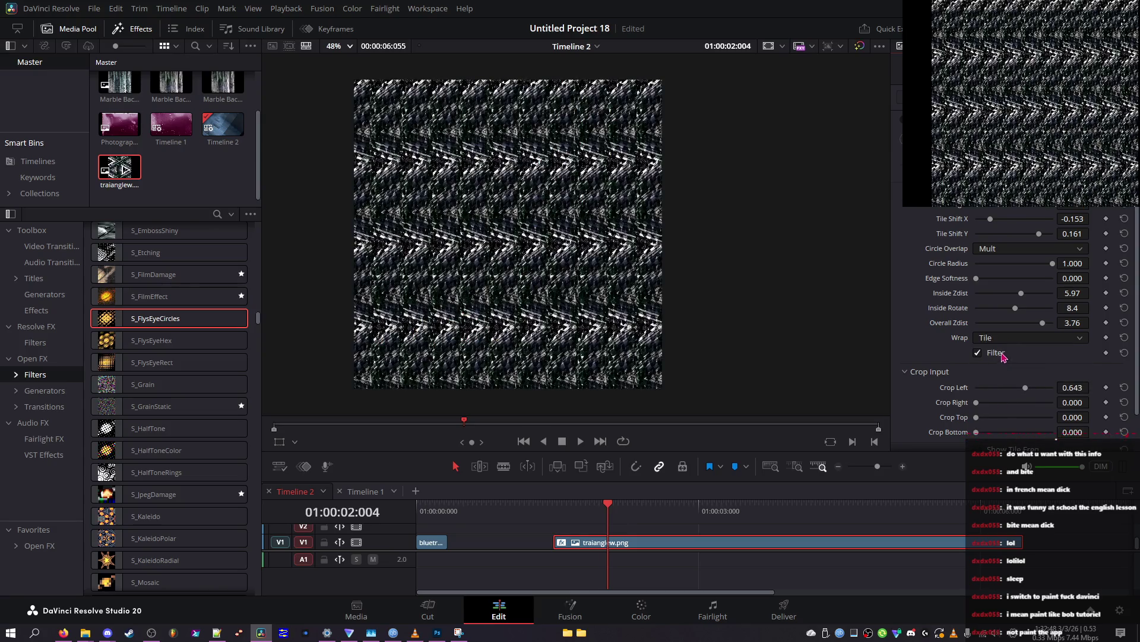
mouse_move(1019, 325)
left_mouse_down()
mouse_move(1004, 326)
mouse_move(1010, 309)
mouse_move(989, 314)
mouse_move(1029, 280)
mouse_move(1050, 279)
mouse_move(1019, 282)
mouse_move(1034, 269)
left_mouse_up()
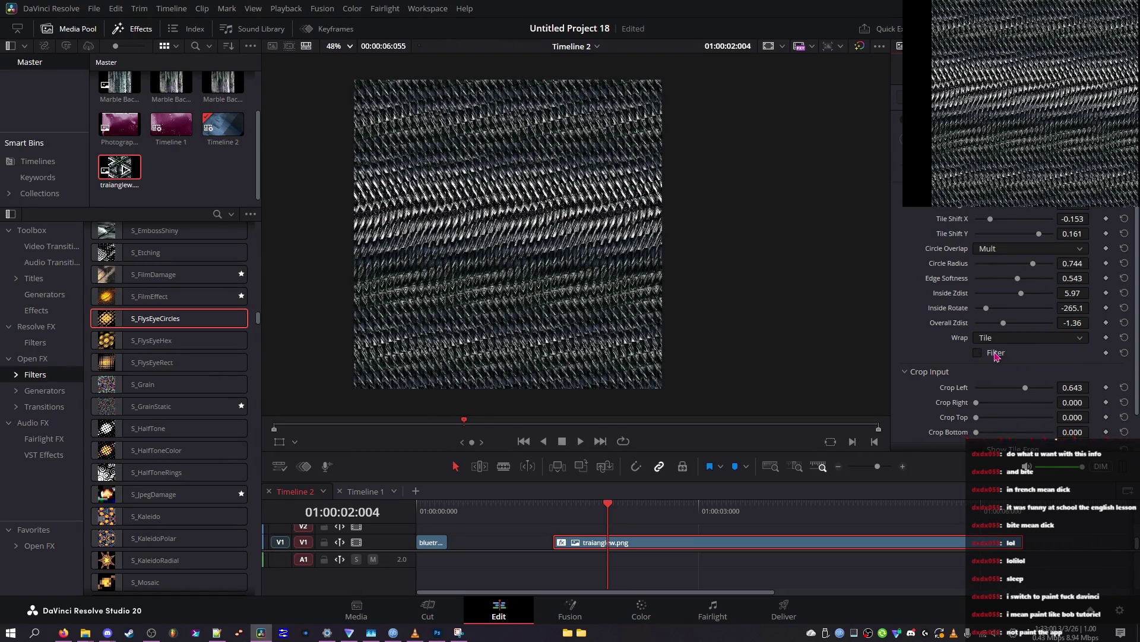
mouse_move(986, 389)
left_mouse_down()
mouse_move(1016, 390)
mouse_move(997, 393)
left_mouse_up()
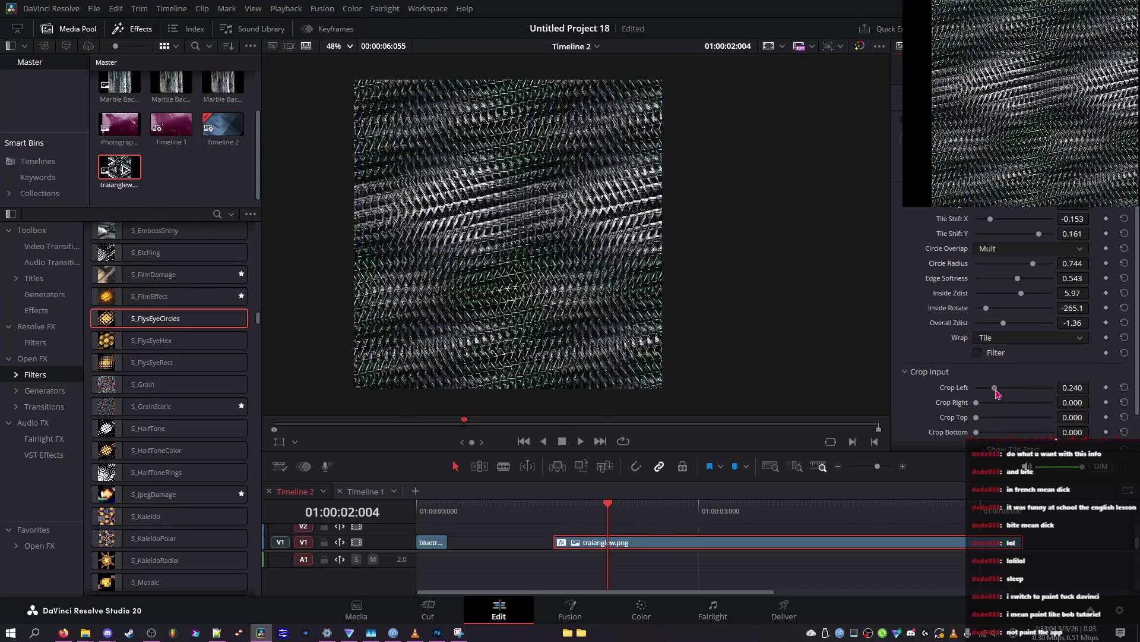
Step: Set Wrap to No after trying Reflect, and compare Overall Zdist from 0.81 down to -0.58
left_click(1010, 337)
left_click(1001, 378)
left_click(1009, 337)
left_click(1001, 354)
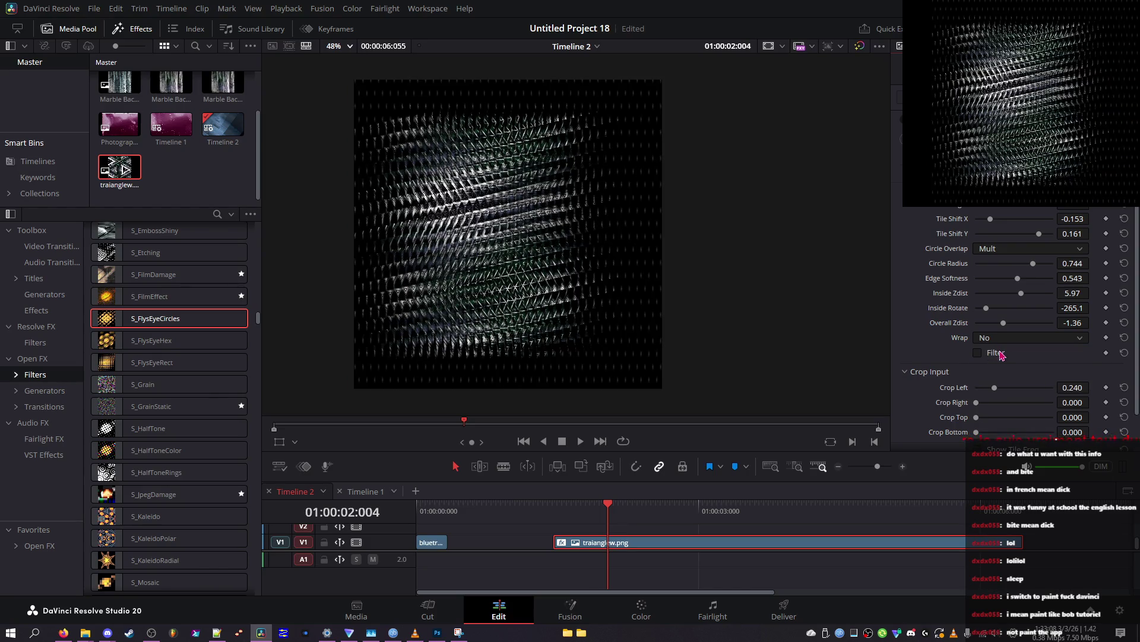
left_click_drag(1012, 324, 1022, 325)
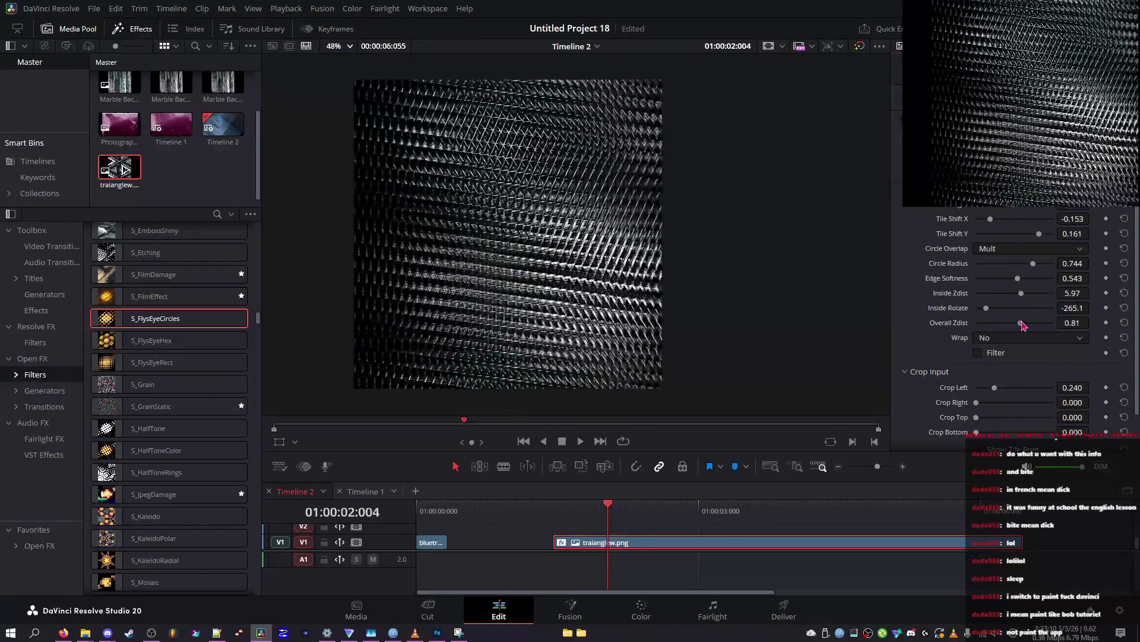
left_click_drag(1022, 325, 1010, 329)
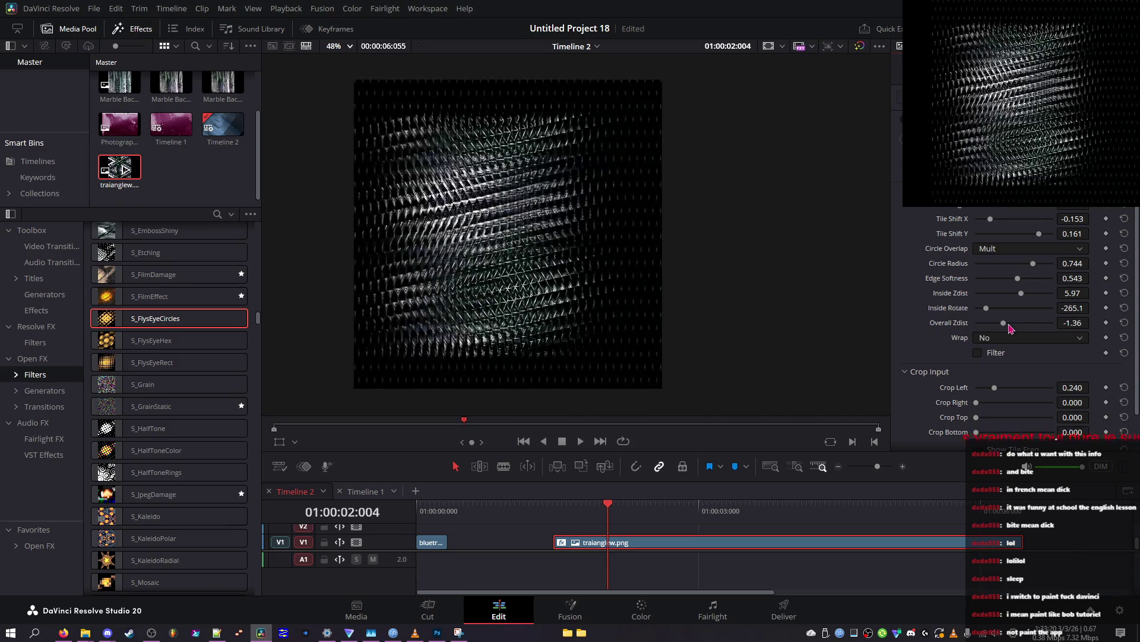
scroll(1010, 333, "down", 2)
Step: Step through undo/redo of Overall Zdist between -1.12 and -0.58, then nudge it slightly lower
key("ctrl+z")
key("ctrl+z")
key("ctrl+z")
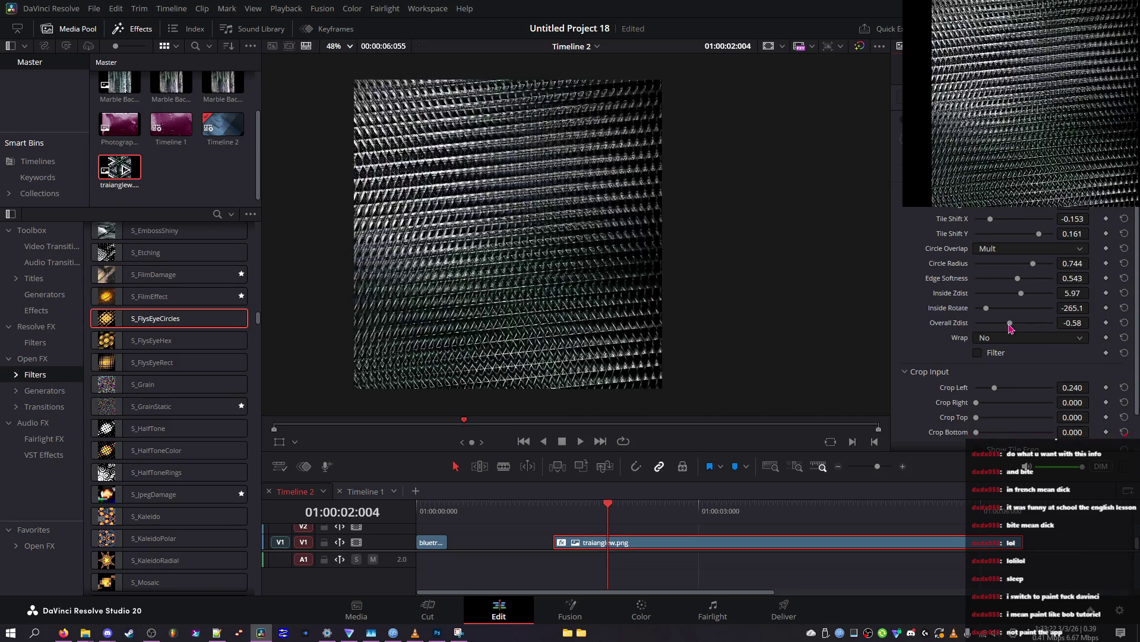
key("ctrl+shift+z")
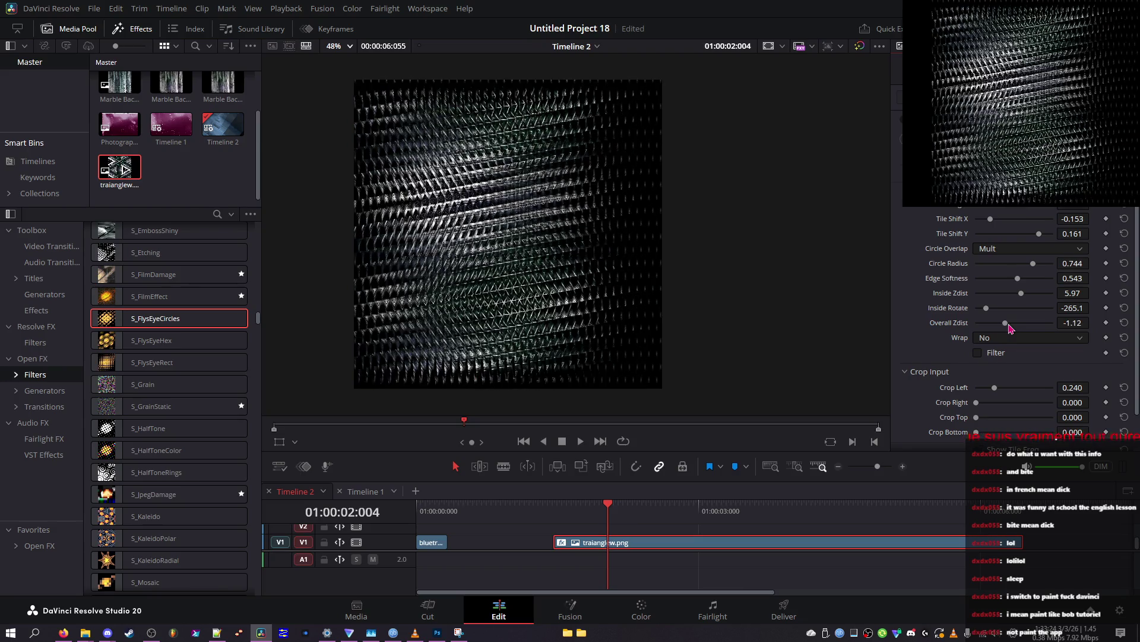
key("ctrl+z")
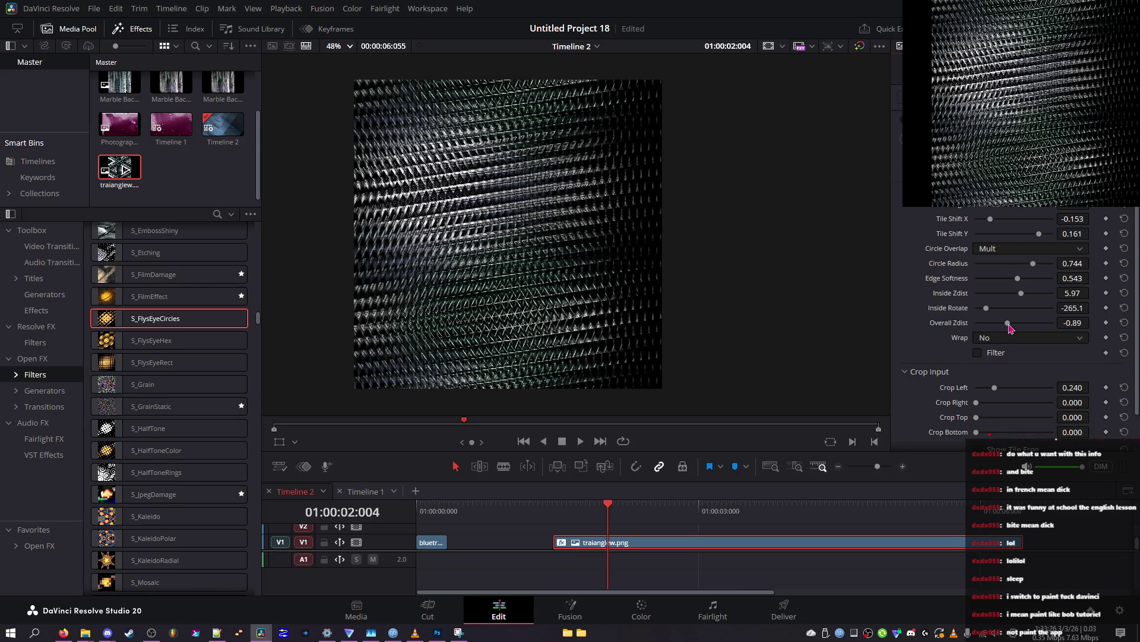
key("ctrl+z")
key("ctrl+z")
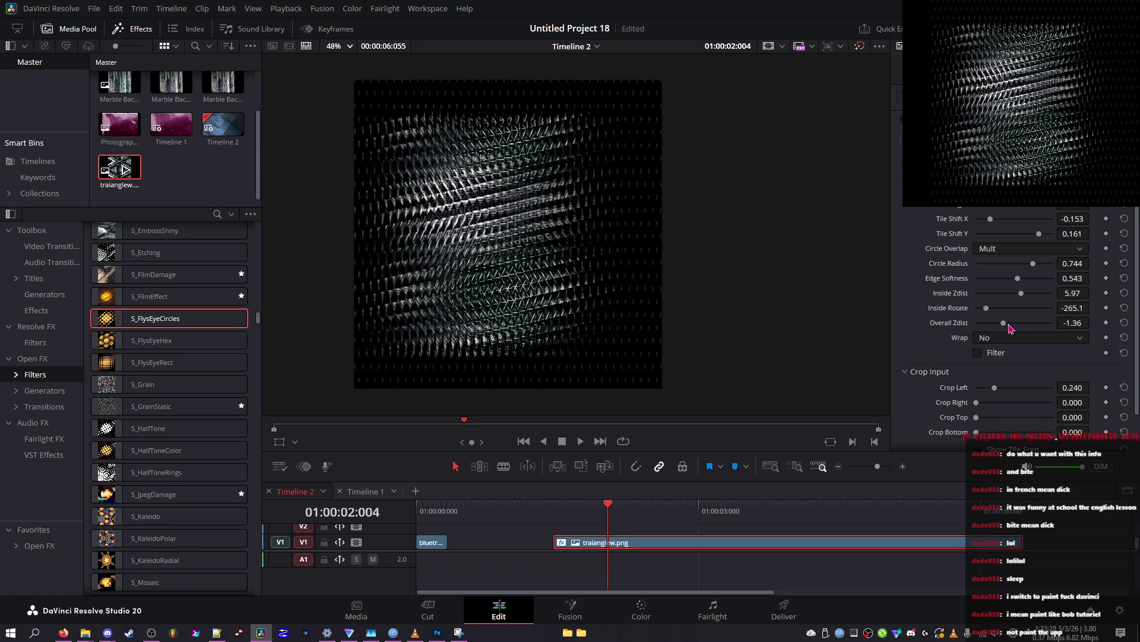
key("ctrl+shift+z")
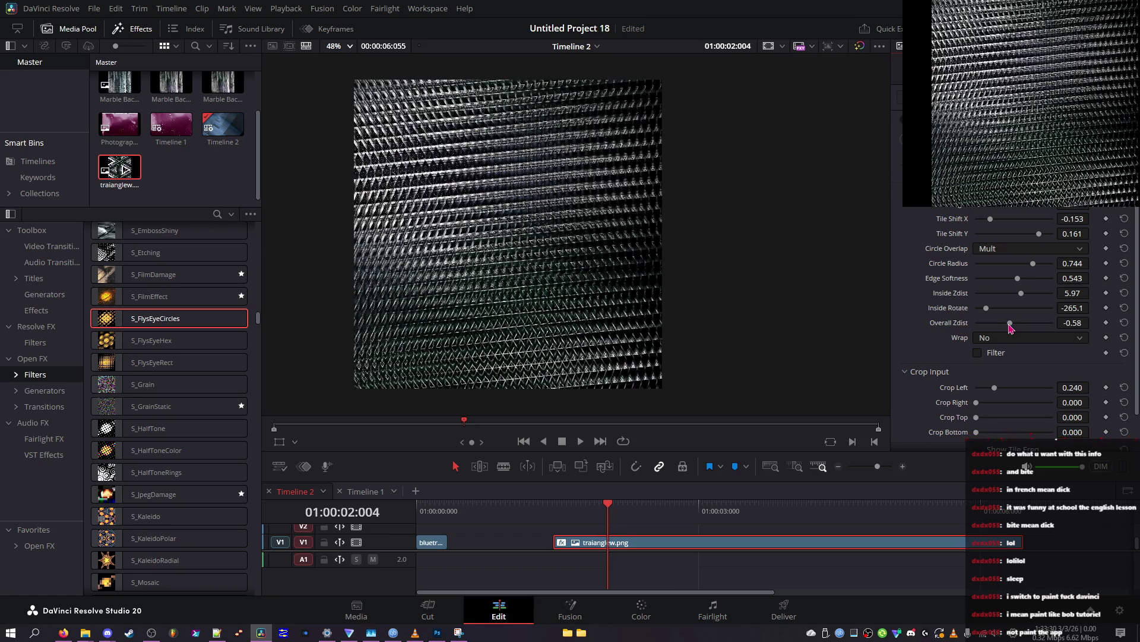
key("ctrl+z")
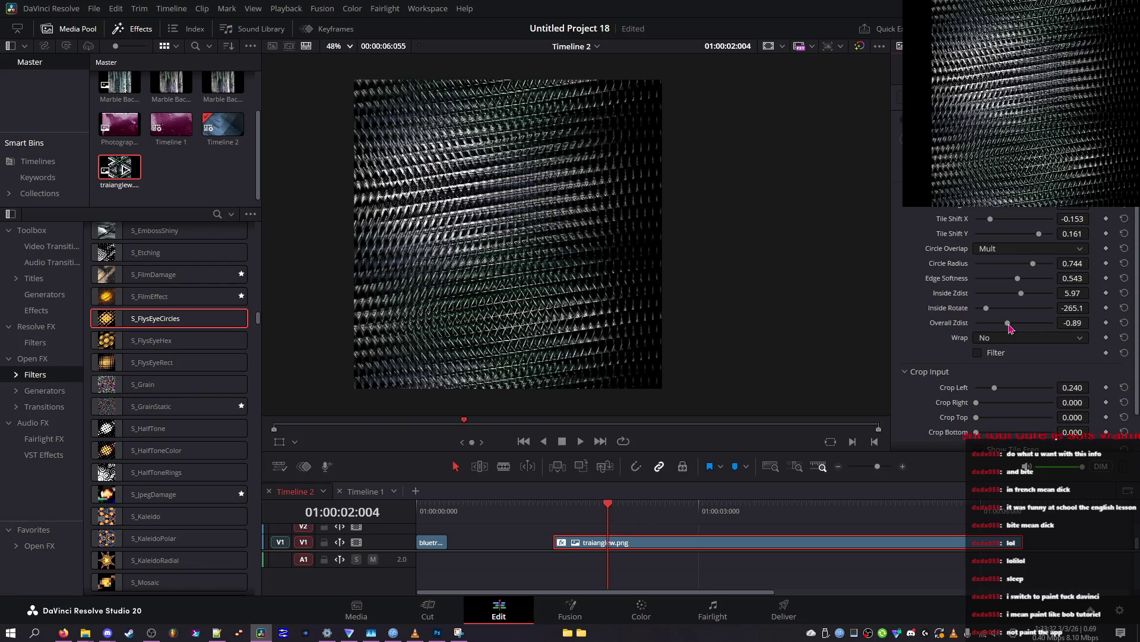
left_click_drag(1010, 328, 1030, 313)
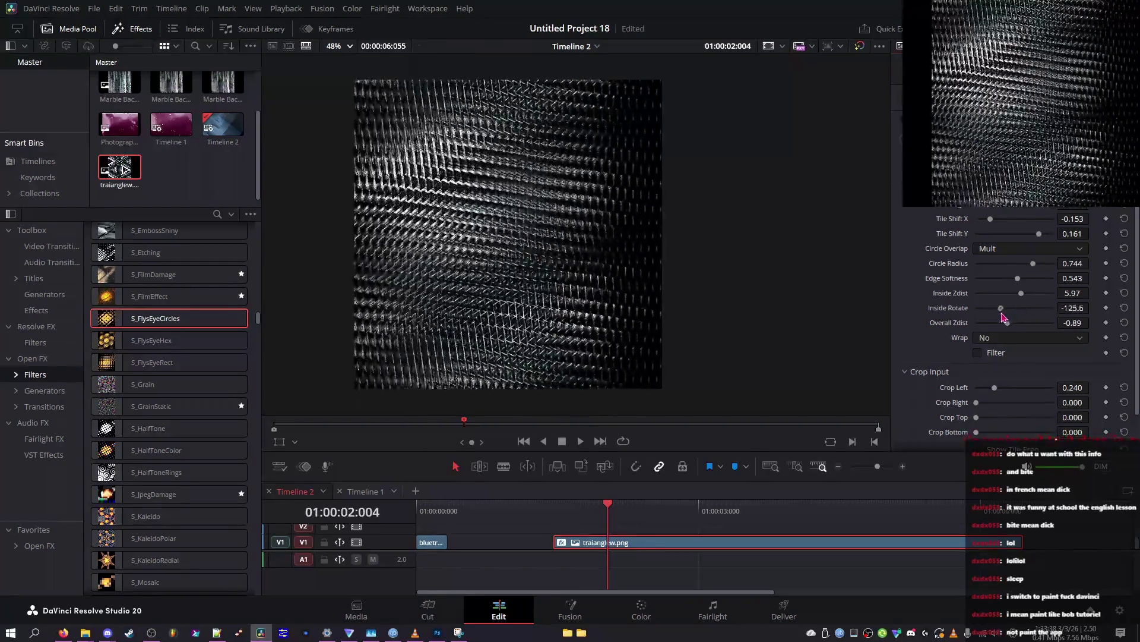
Step: Undo the Inside Rotate change, test zero Inside Zdist and full Edge Softness, and restore Inside Zdist 5.97
key("ctrl+z")
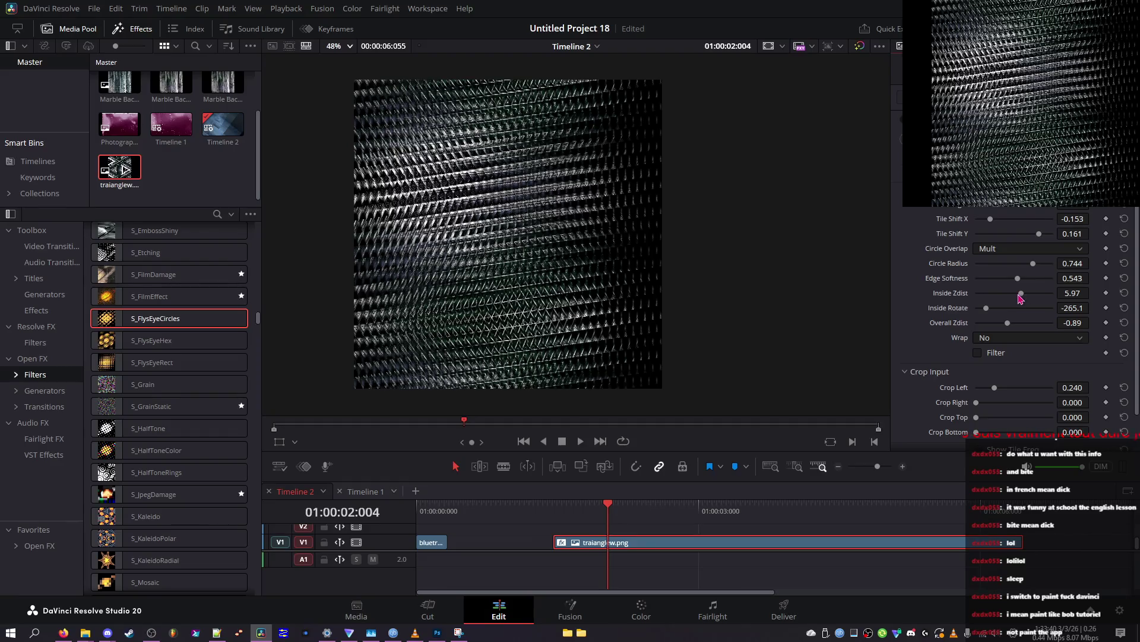
left_click_drag(1021, 294, 958, 304)
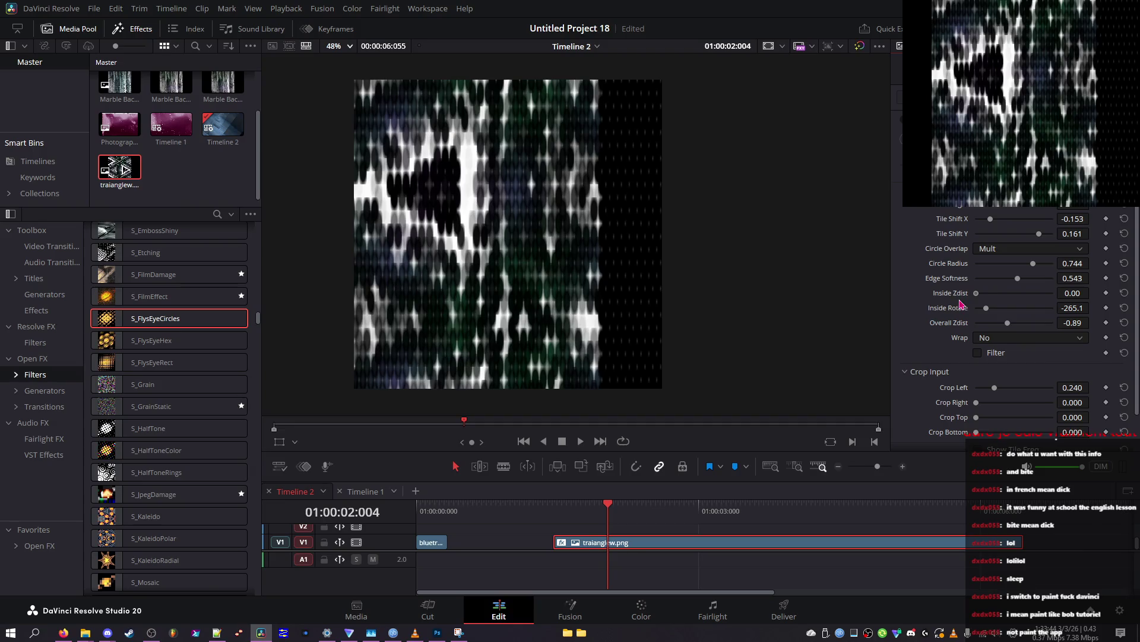
key("ctrl+z")
key("ctrl+z")
key("ctrl+shift+z")
key("ctrl+shift+z")
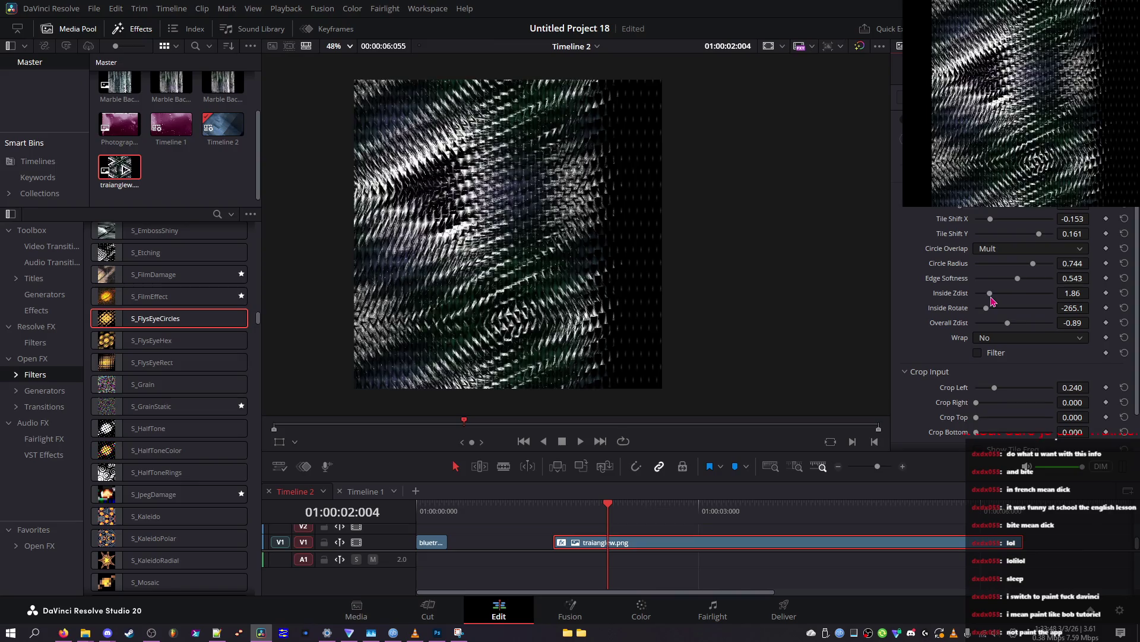
key("ctrl+z")
mouse_move(1000, 278)
left_mouse_down()
mouse_move(989, 281)
mouse_move(1098, 294)
left_mouse_up()
key("ctrl+z")
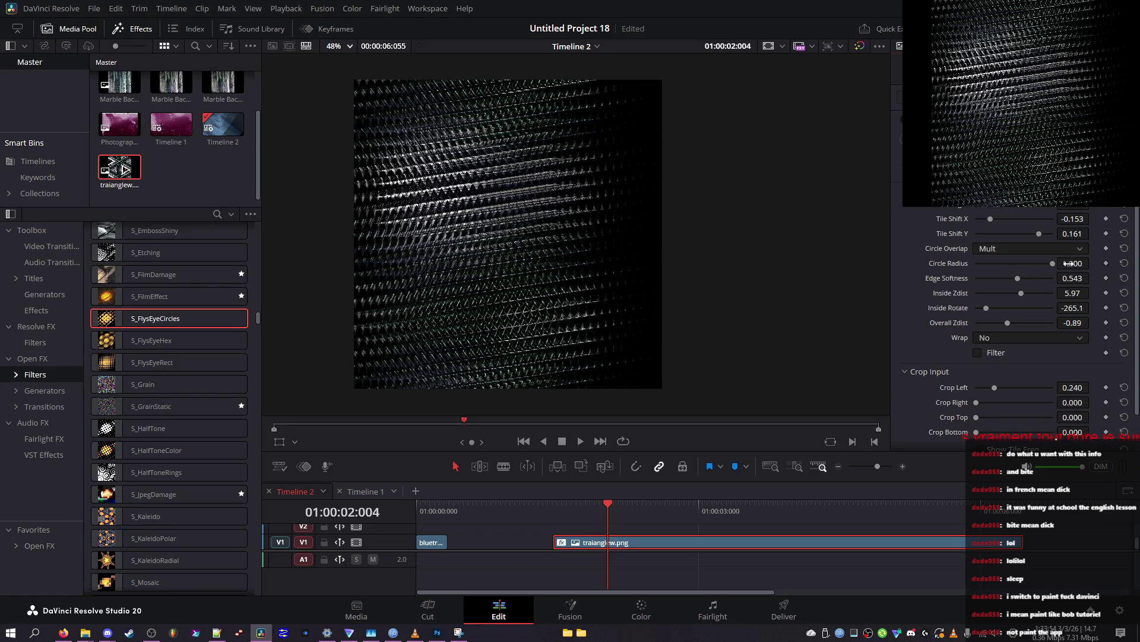
Step: Restore Circle Radius 0.744 and Overall Zdist -0.74 through undo/redo, then set Circle Overlap to Screen
key("ctrl+z")
key("ctrl+z")
key("ctrl+shift+z")
key("ctrl+shift+z")
key("ctrl+z")
key("ctrl+z")
key("ctrl+shift+z")
key("ctrl+shift+z")
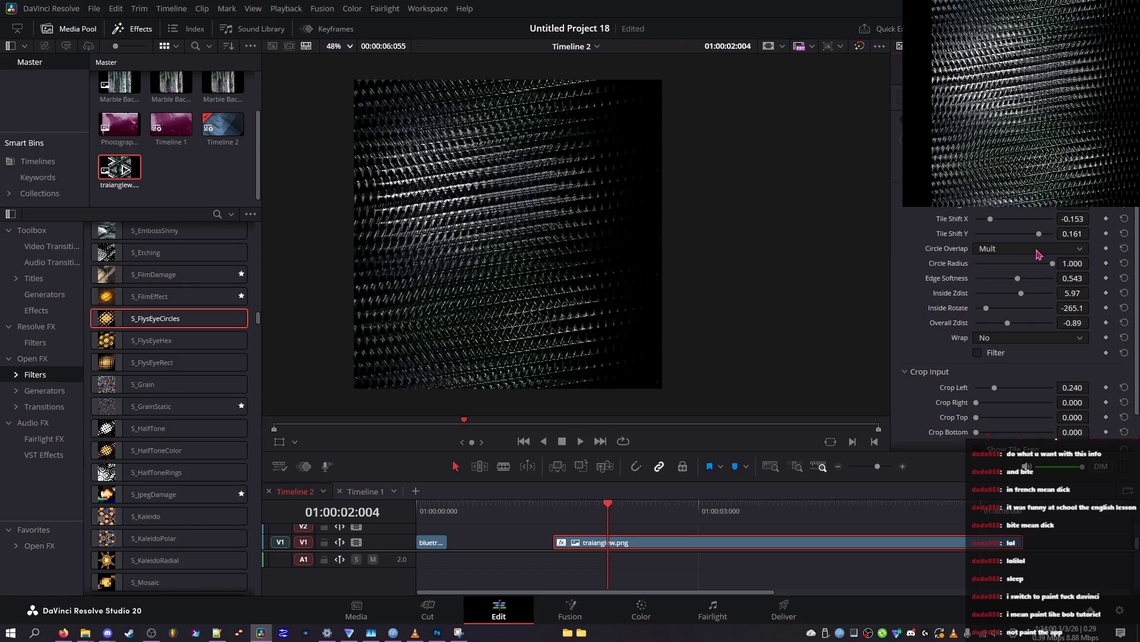
key("ctrl+z")
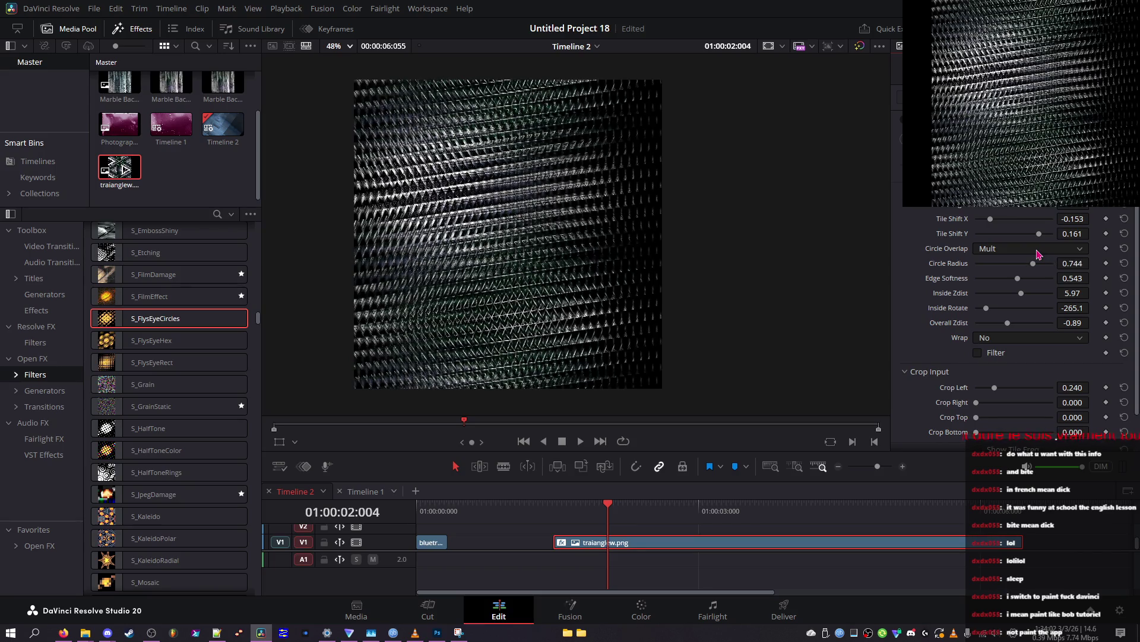
key("ctrl+z")
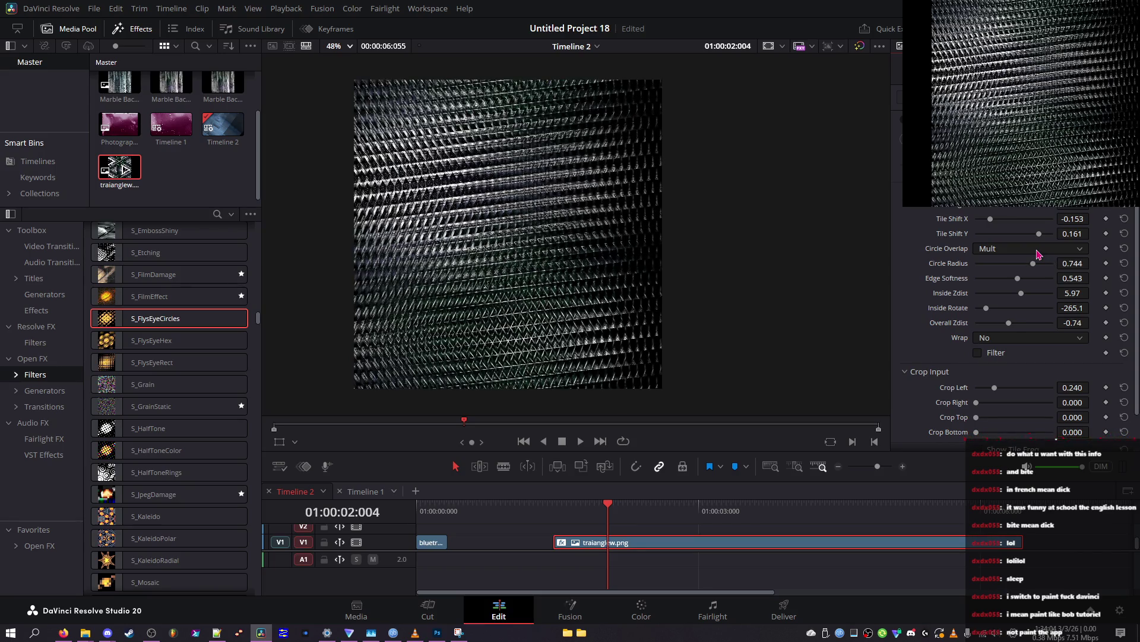
left_click(1038, 250)
Step: Compare Circle Overlap modes Screen, Min and Mult, leaving it on Mult
left_click(1026, 289)
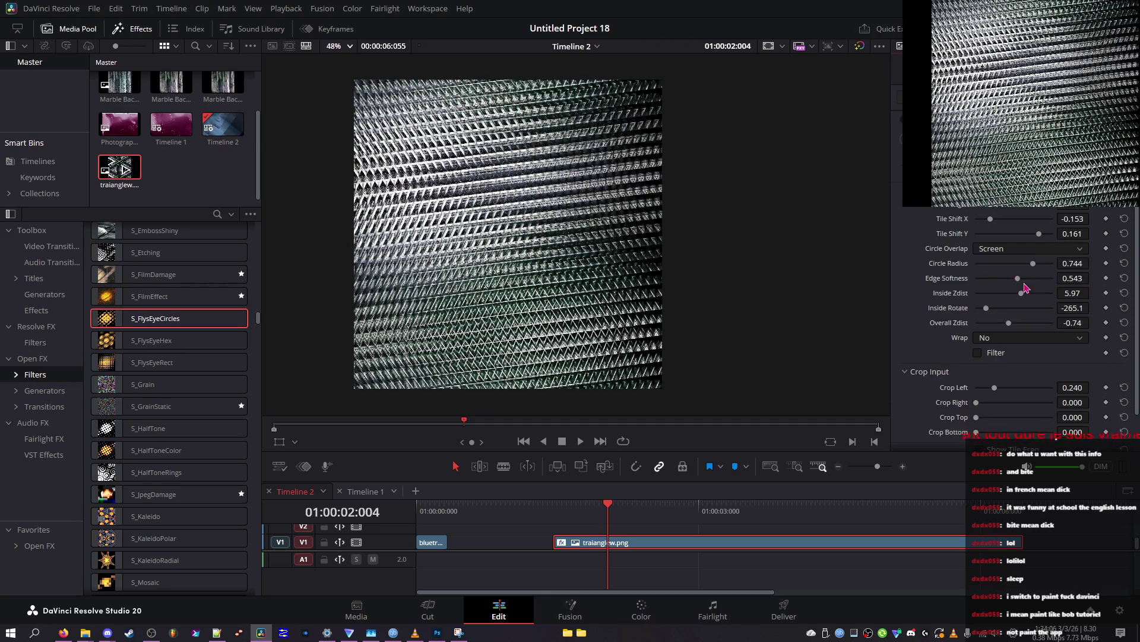
scroll(1030, 251, "down", 4)
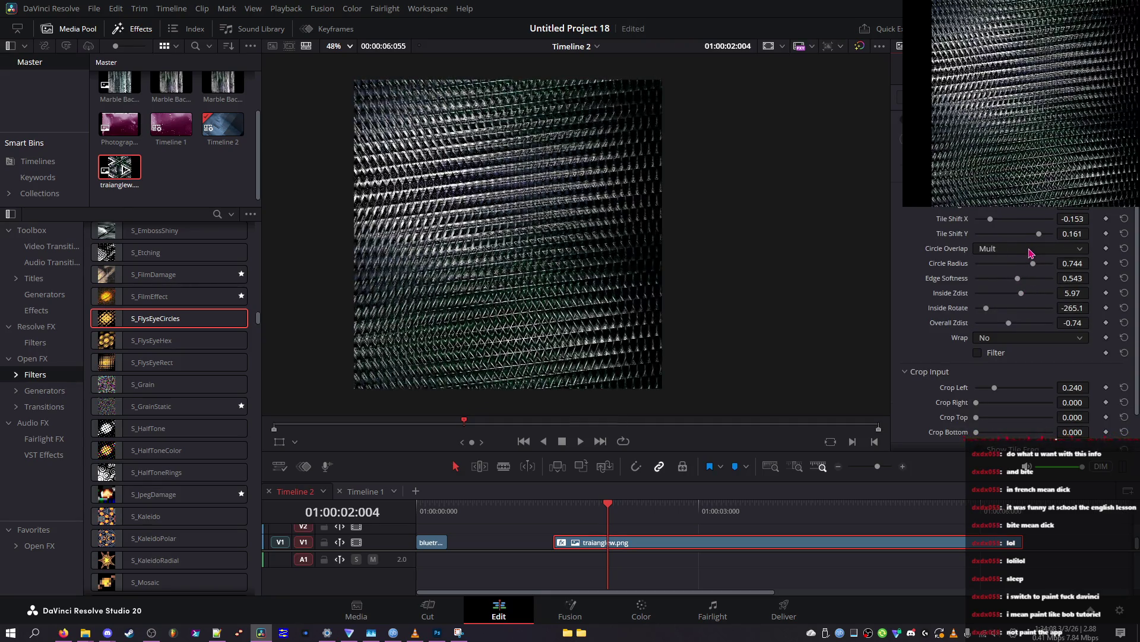
scroll(1030, 253, "up", 2)
scroll(1031, 253, "down", 2)
scroll(1030, 250, "up", 5)
scroll(1031, 252, "down", 1)
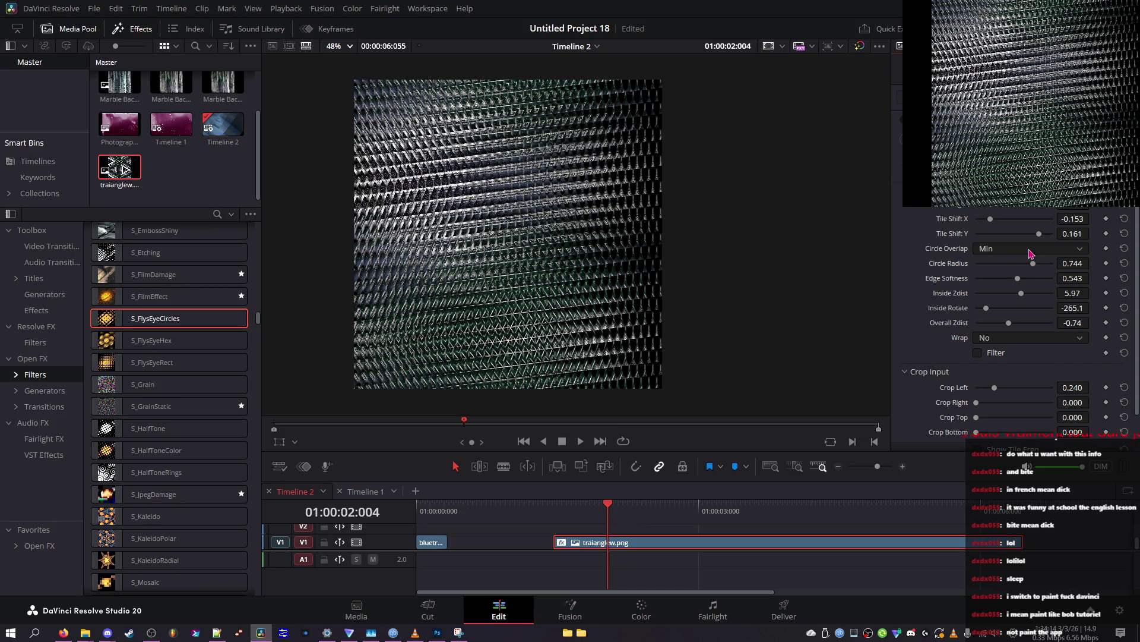
scroll(1030, 252, "up", 1)
Step: Enable the effect's Filter option and preview the result full screen
left_click(992, 354)
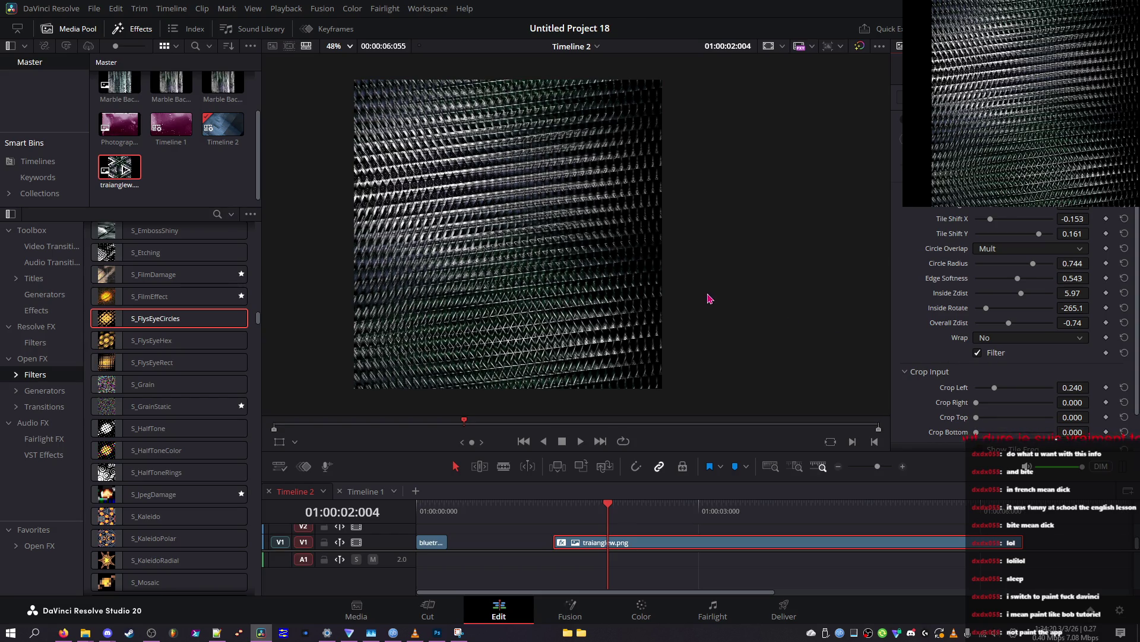
key("ctrl+f")
key("Escape")
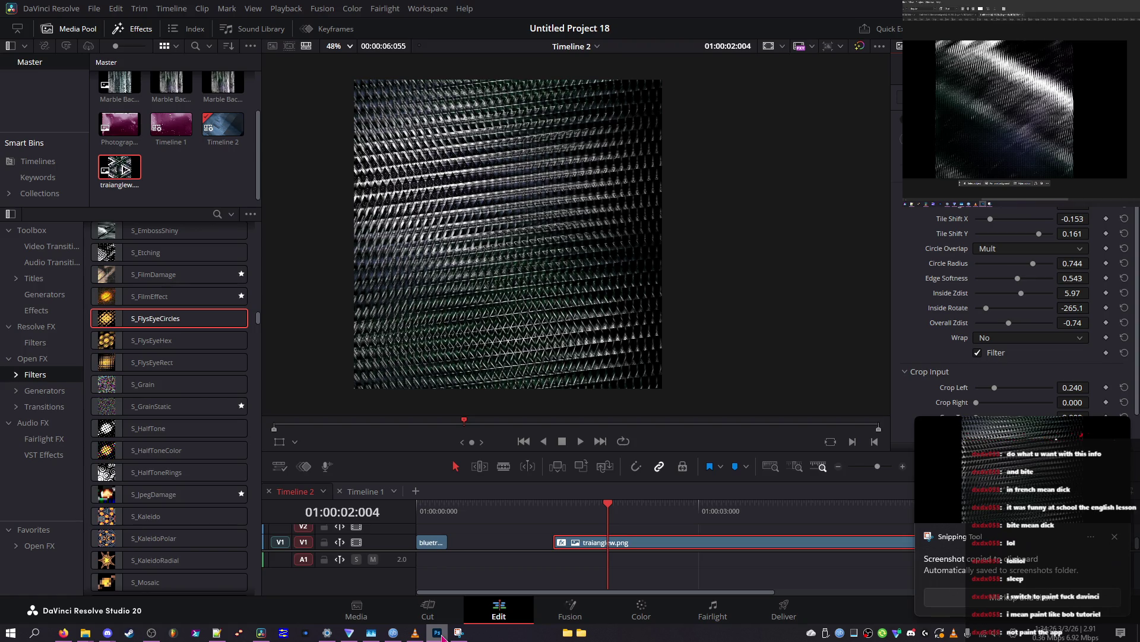
Step: Adjust the Crop Left, Right, Top and Bottom sliders on the fly's-eye input
left_click(440, 634)
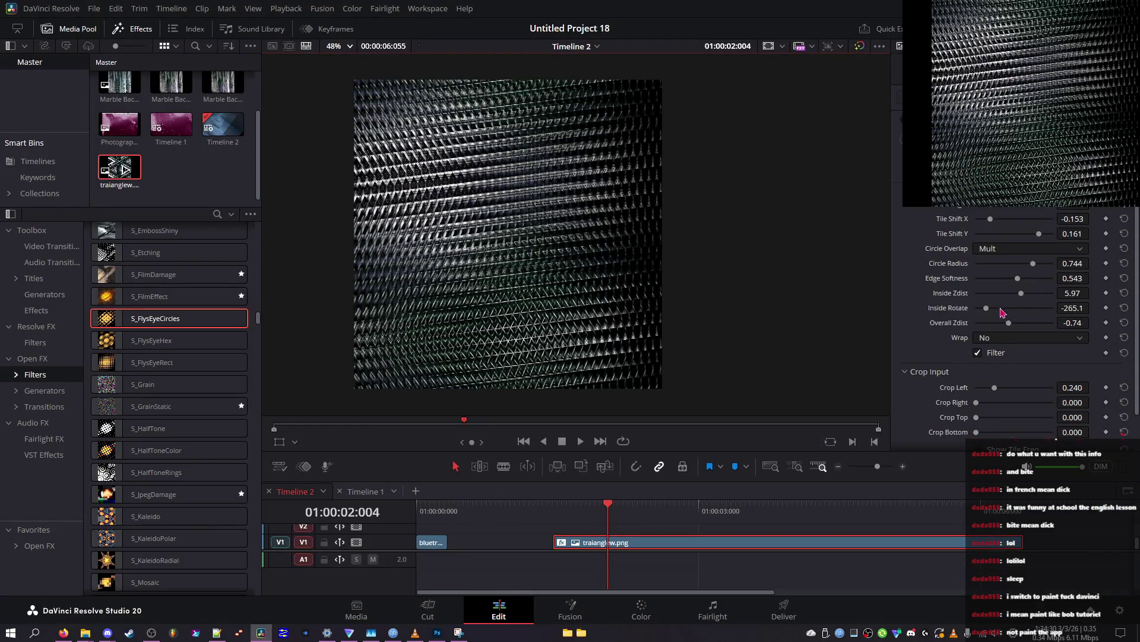
mouse_move(994, 387)
left_mouse_down()
mouse_move(1026, 390)
mouse_move(913, 398)
mouse_move(1036, 402)
mouse_move(990, 404)
left_mouse_up()
left_click(1028, 404)
left_click(1018, 389)
left_click(1019, 390)
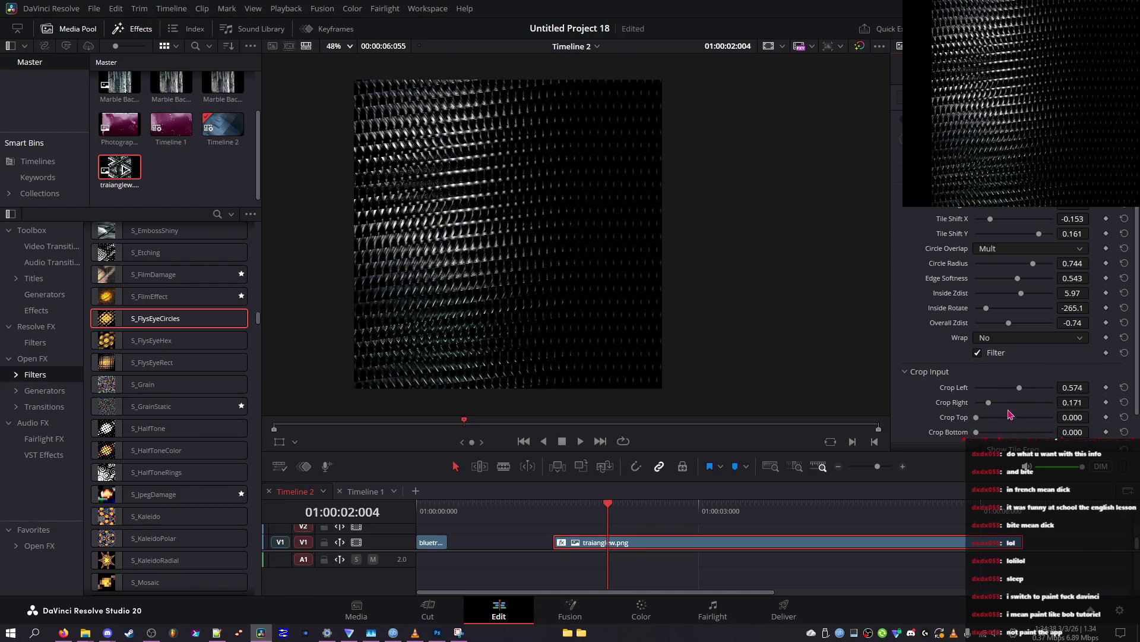
left_click(993, 418)
scroll(992, 430, "down", 2)
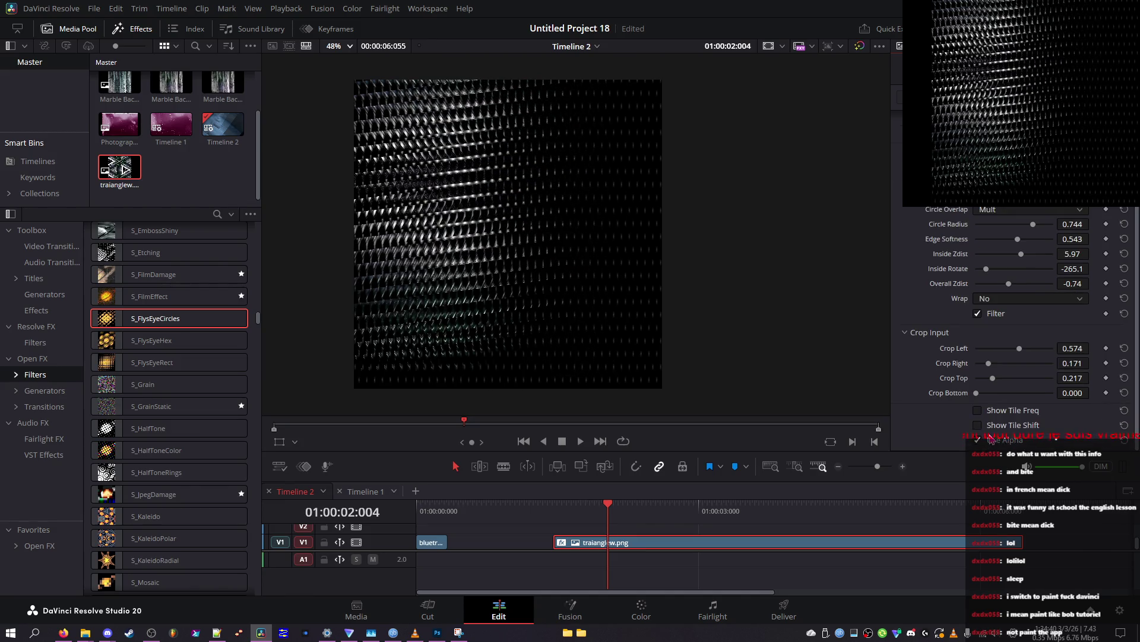
left_click(1002, 393)
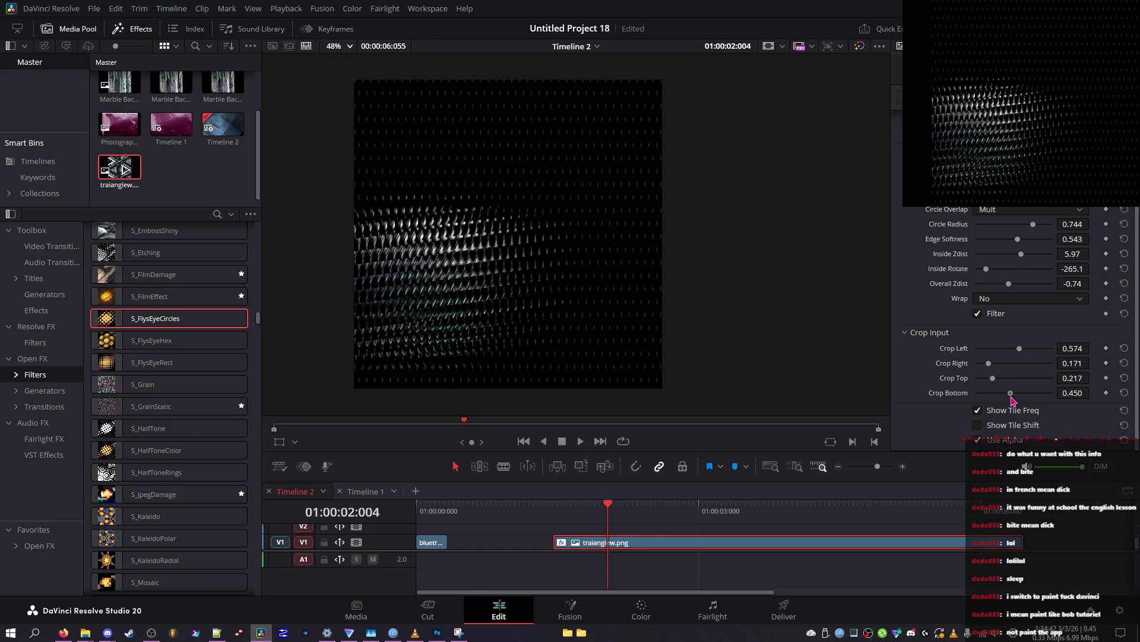
Step: Set Wrap to Reflect, Crop Left to 0.364 and Crop Top to 0.186
left_click(1031, 298)
left_click(1022, 323)
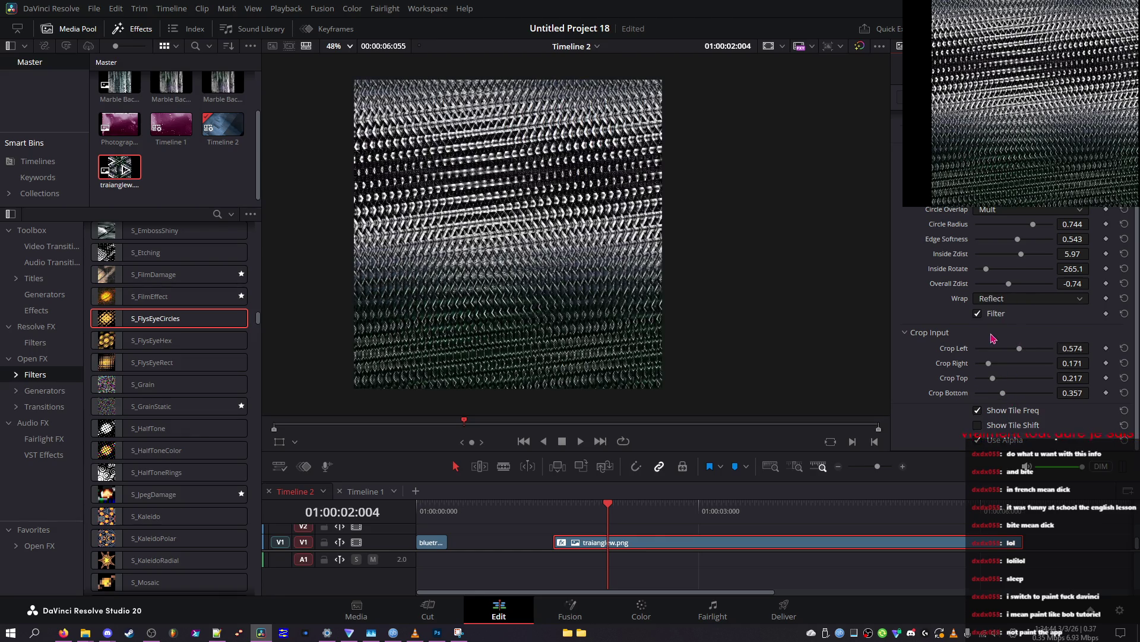
left_click(996, 349)
mouse_move(997, 353)
left_mouse_down()
mouse_move(1018, 393)
mouse_move(1017, 366)
mouse_move(998, 356)
left_mouse_up()
left_click(990, 378)
left_click(998, 392)
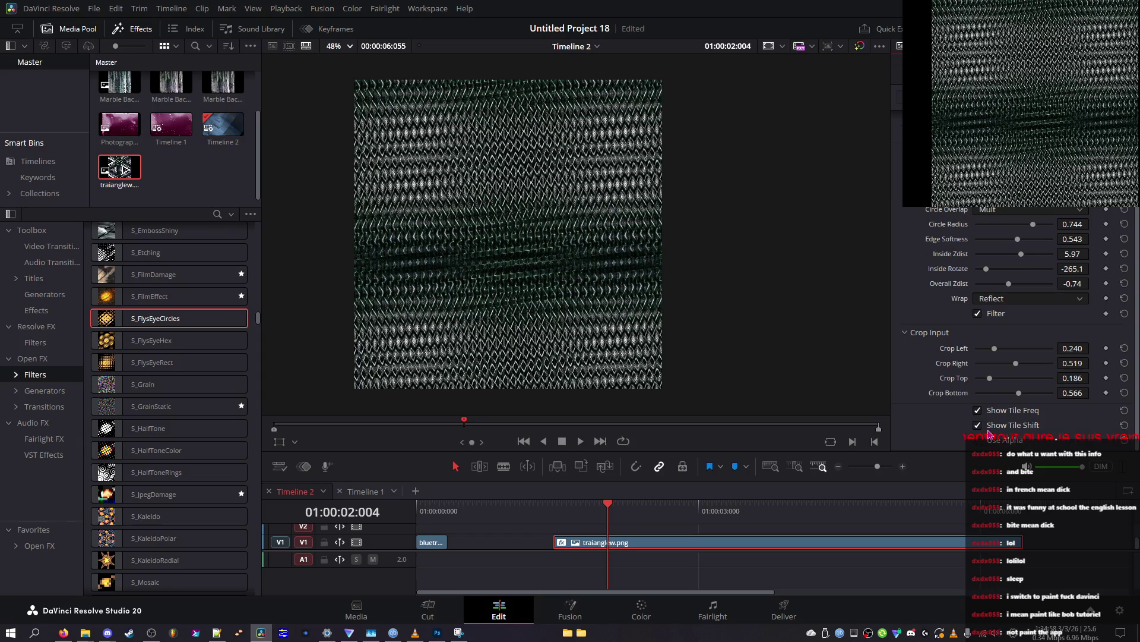
Step: Try a larger bottom crop, undo back to Crop Bottom 0.318, then reduce Inside Zdist and Circle Radius
mouse_move(999, 394)
left_mouse_down()
mouse_move(1047, 400)
mouse_move(1024, 404)
left_mouse_up()
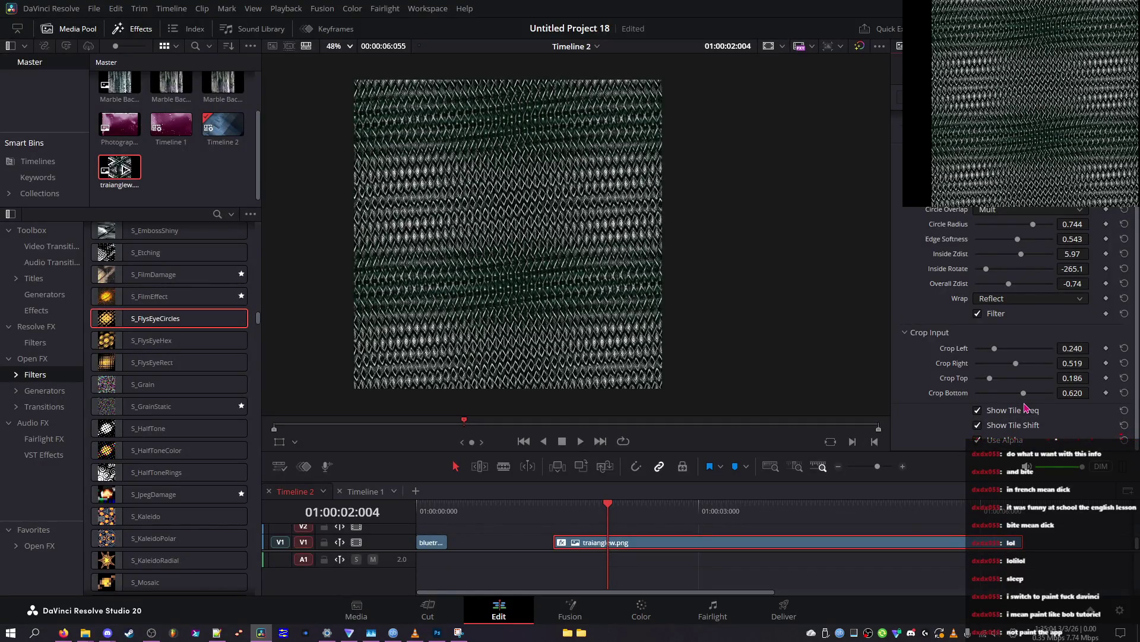
key("ctrl+z")
key("ctrl+z")
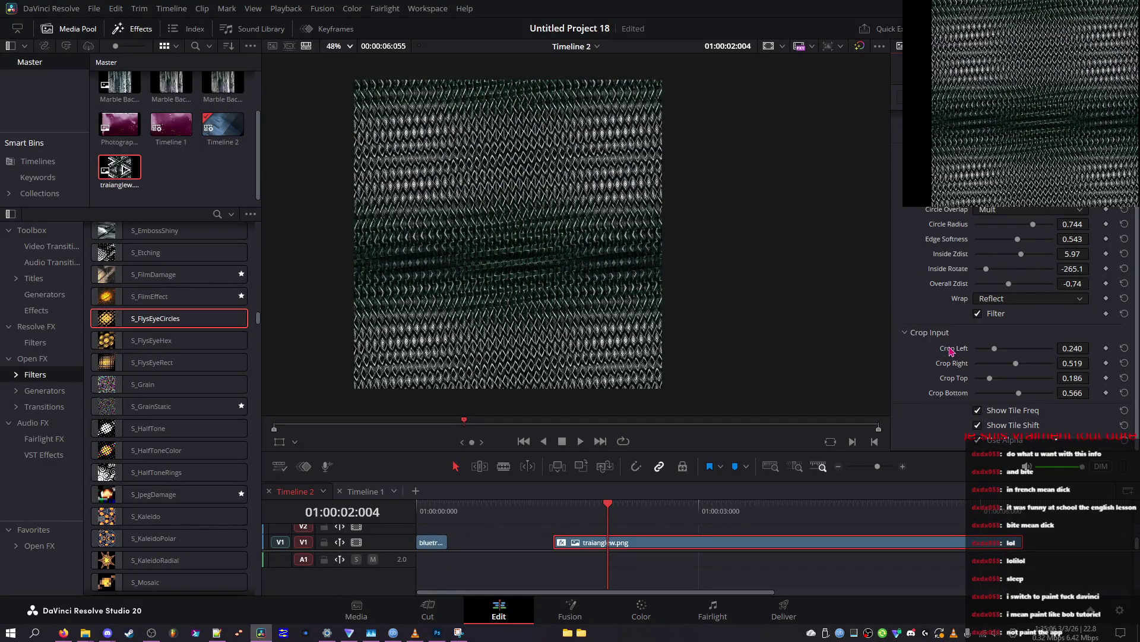
key("ctrl+z")
key("ctrl+z")
key("ctrl+z")
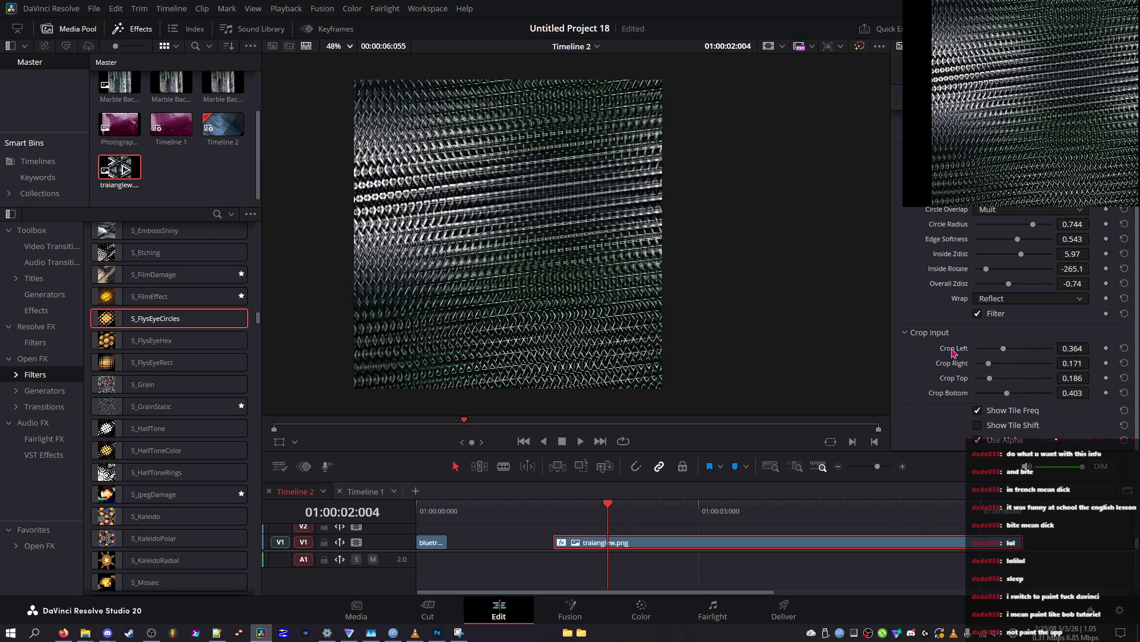
key("ctrl+z")
key("ctrl+z")
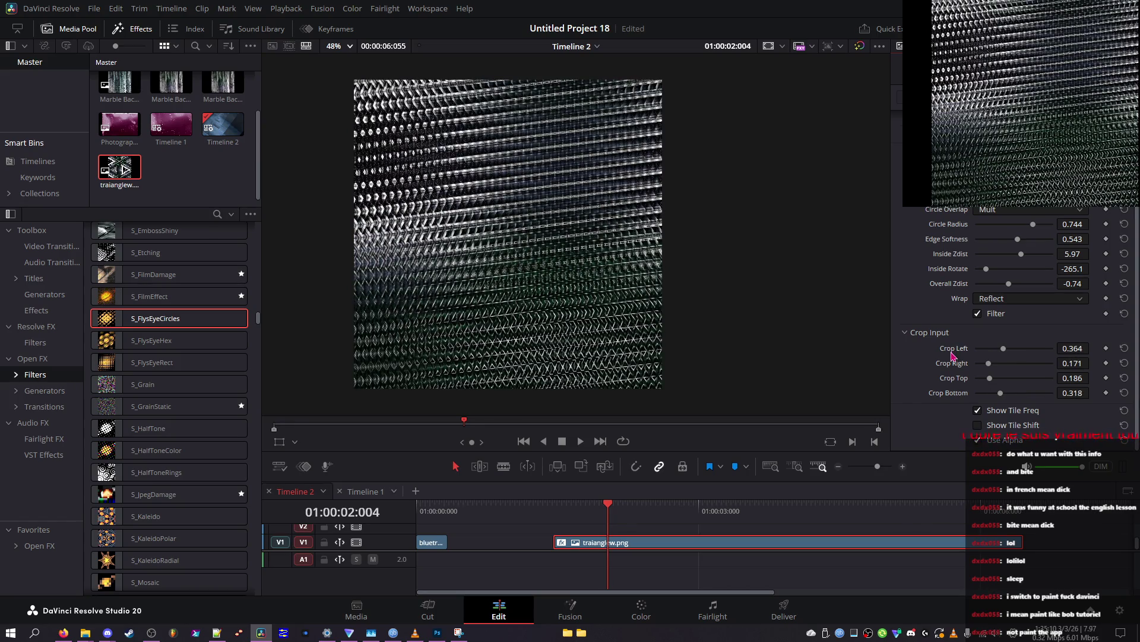
scroll(951, 337, "up", 2)
left_click_drag(1021, 293, 985, 296)
key("ctrl+z")
mouse_move(1032, 263)
left_mouse_down()
mouse_move(1017, 263)
mouse_move(1011, 296)
mouse_move(968, 298)
mouse_move(987, 297)
left_mouse_up()
Step: Push Circle Radius to 1.000, then try a larger Tile Shift Y and undo the changes
double_click(1019, 267)
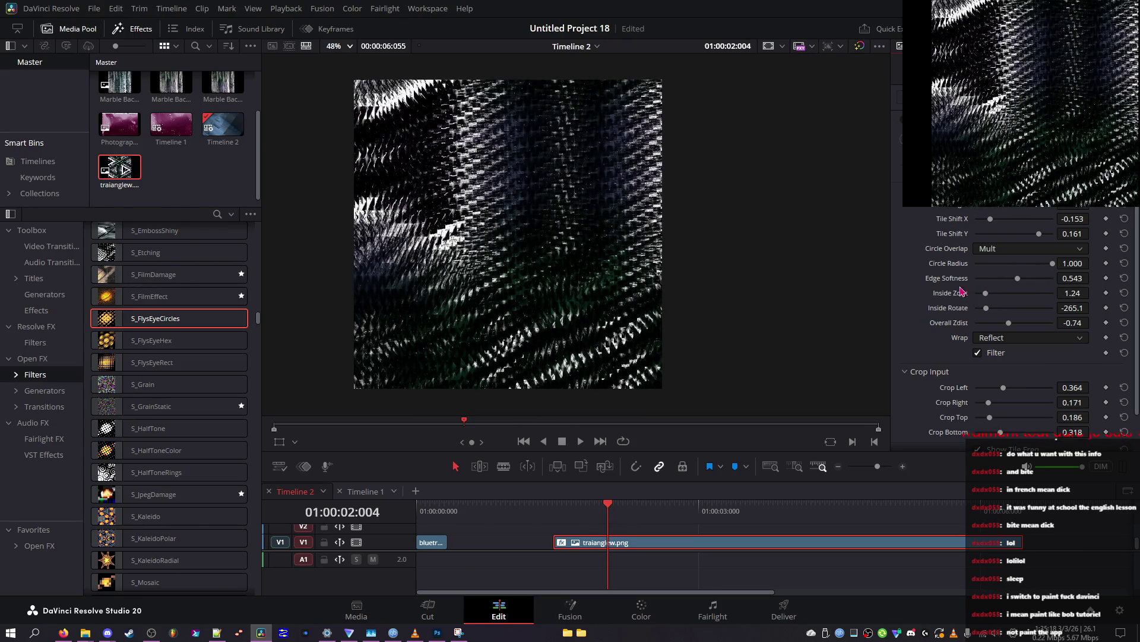
left_click_drag(999, 235, 1068, 249)
key("ctrl+z")
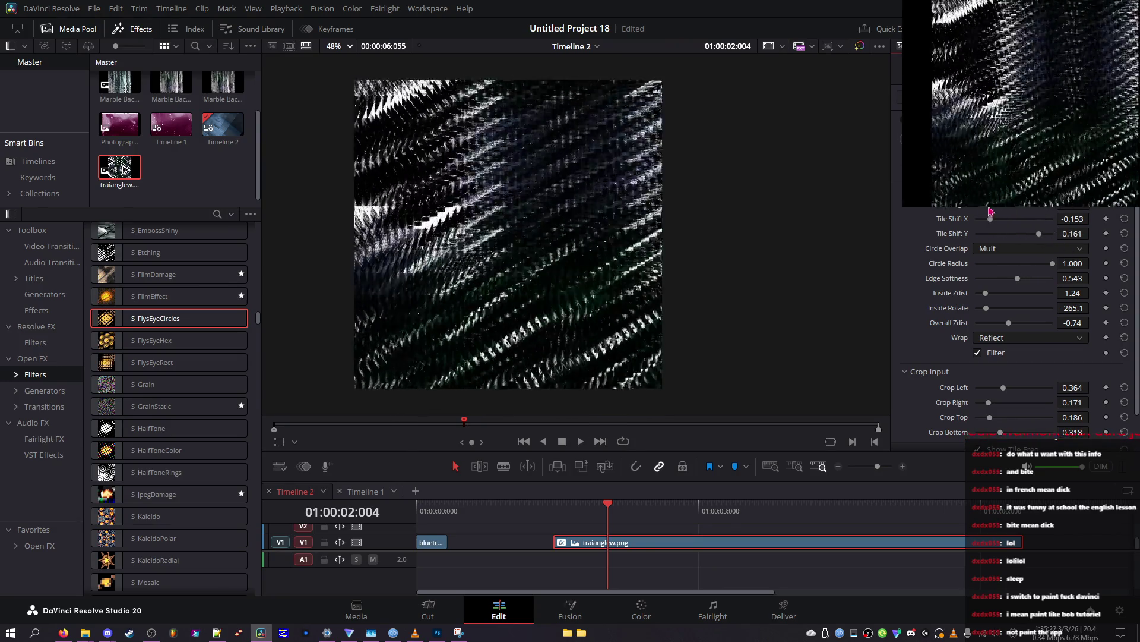
key("ctrl+z")
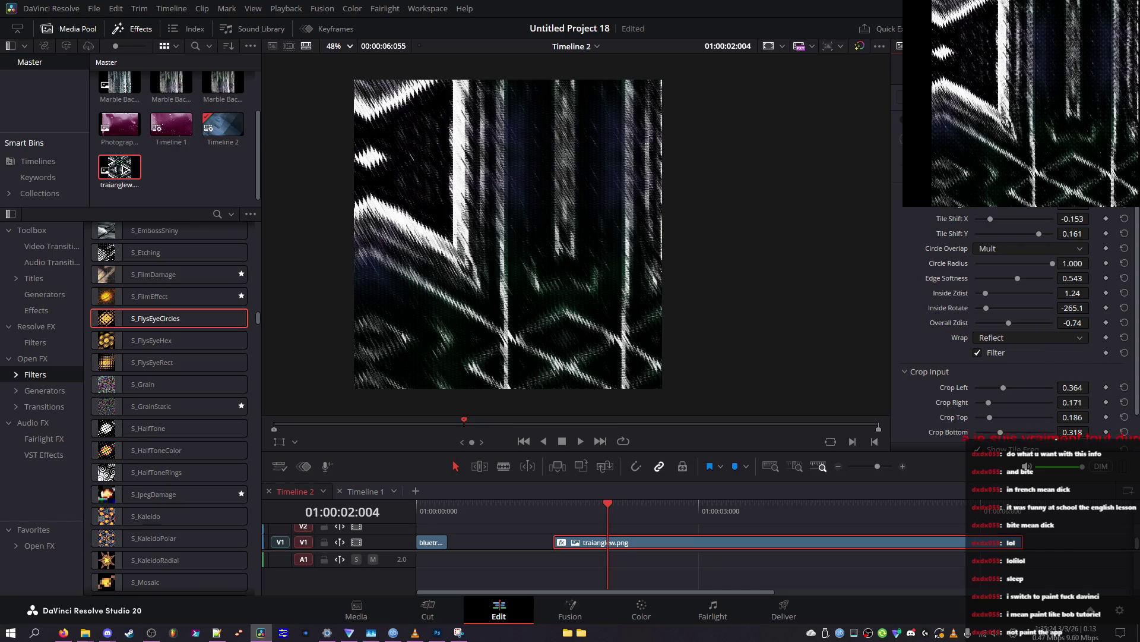
key("ctrl+z")
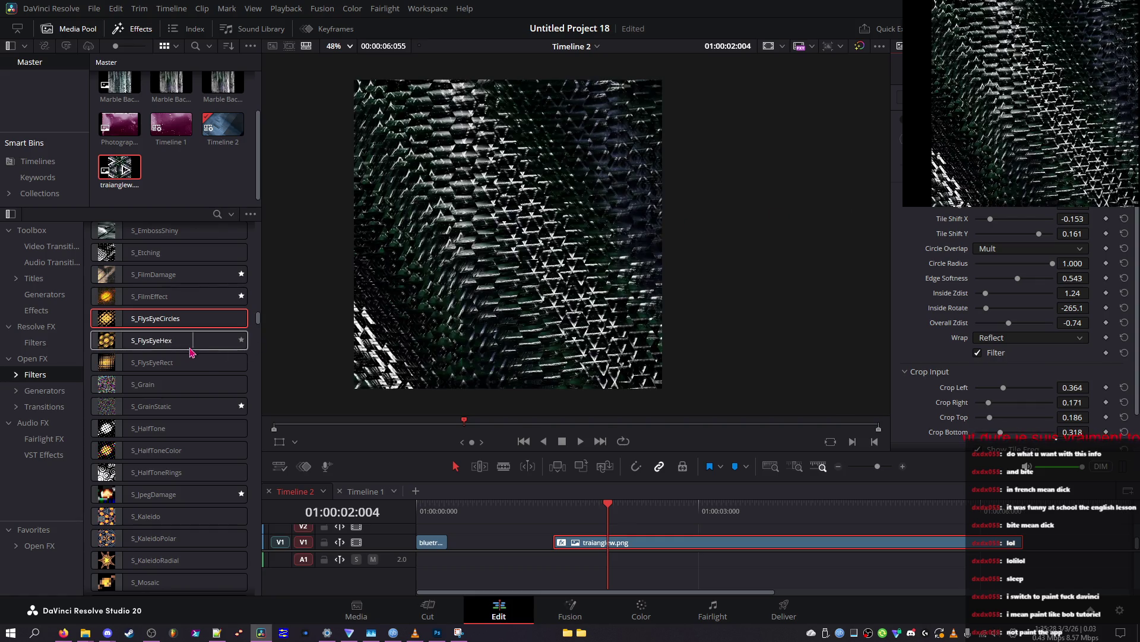
Step: Scroll through the Open FX Filters list to locate BCC Pencil Sketch
scroll(131, 357, "down", 5)
scroll(134, 380, "down", 7)
scroll(132, 386, "down", 9)
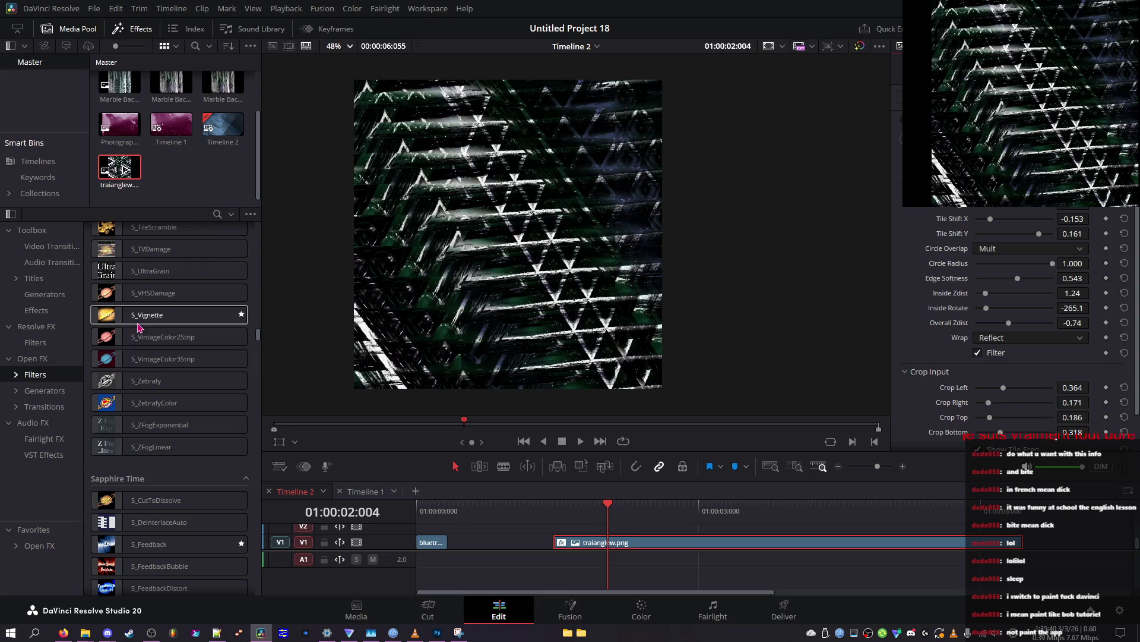
scroll(135, 351, "down", 3)
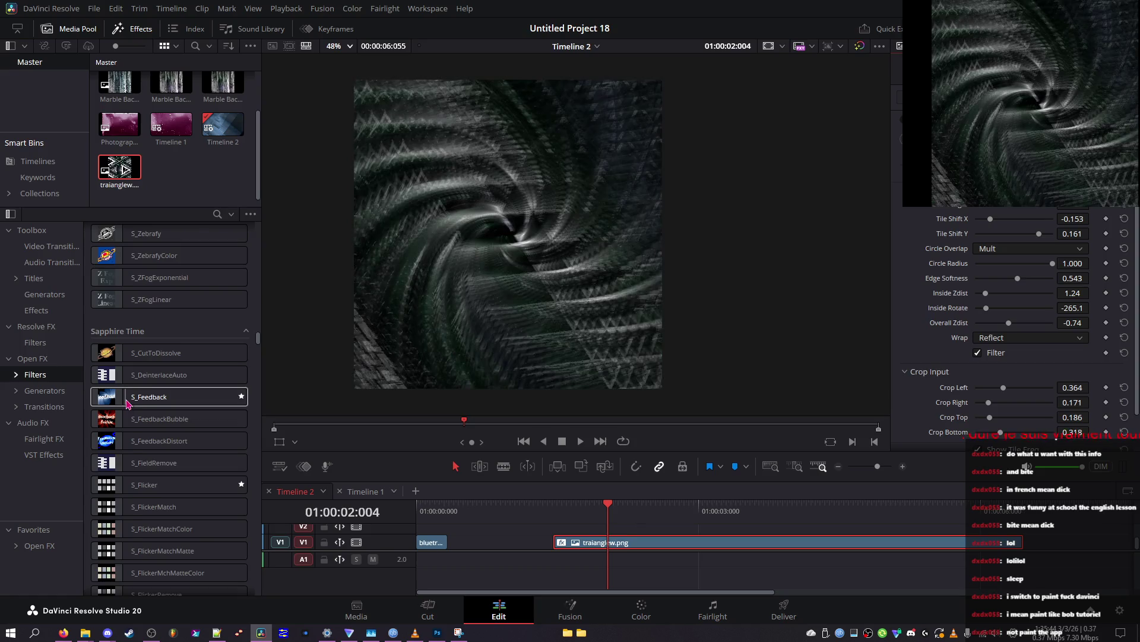
scroll(129, 380, "down", 4)
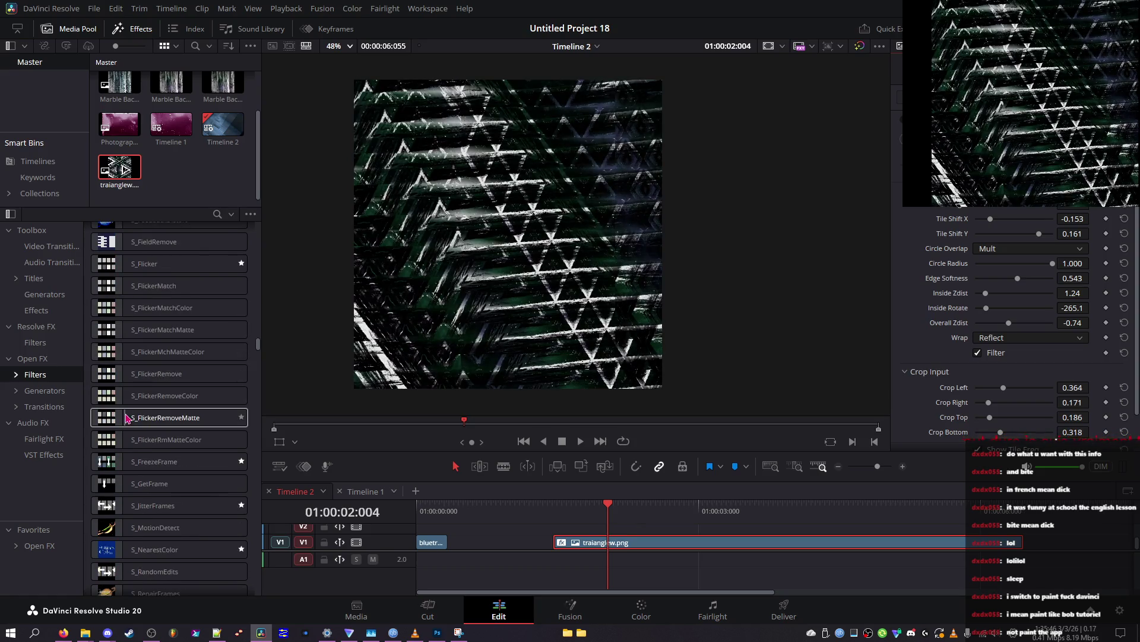
scroll(127, 418, "down", 4)
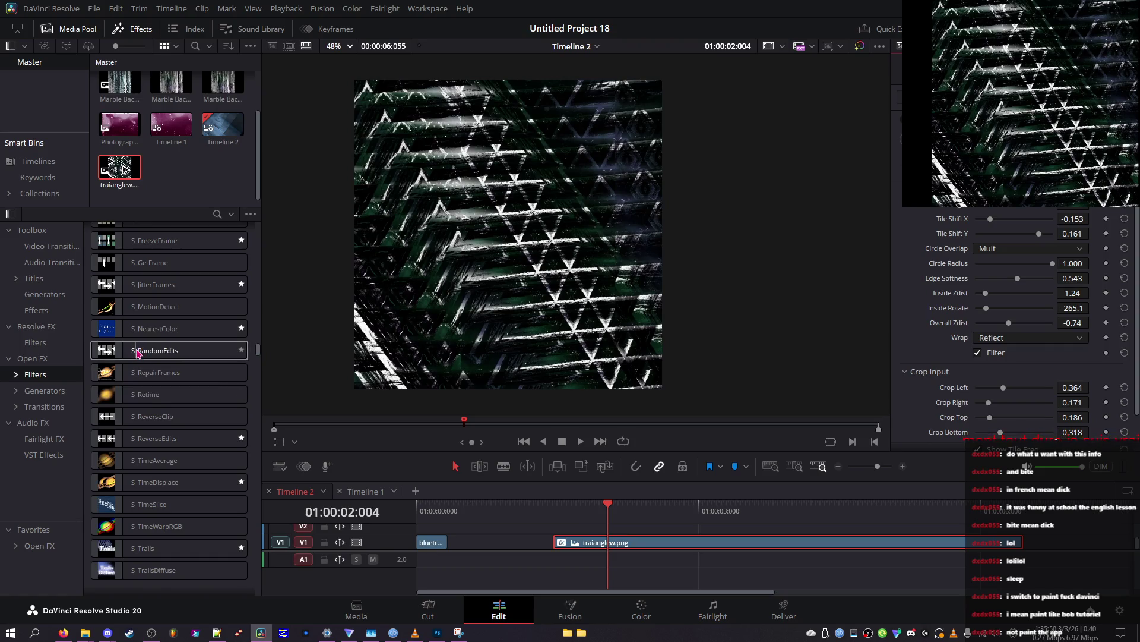
scroll(143, 321, "up", 8)
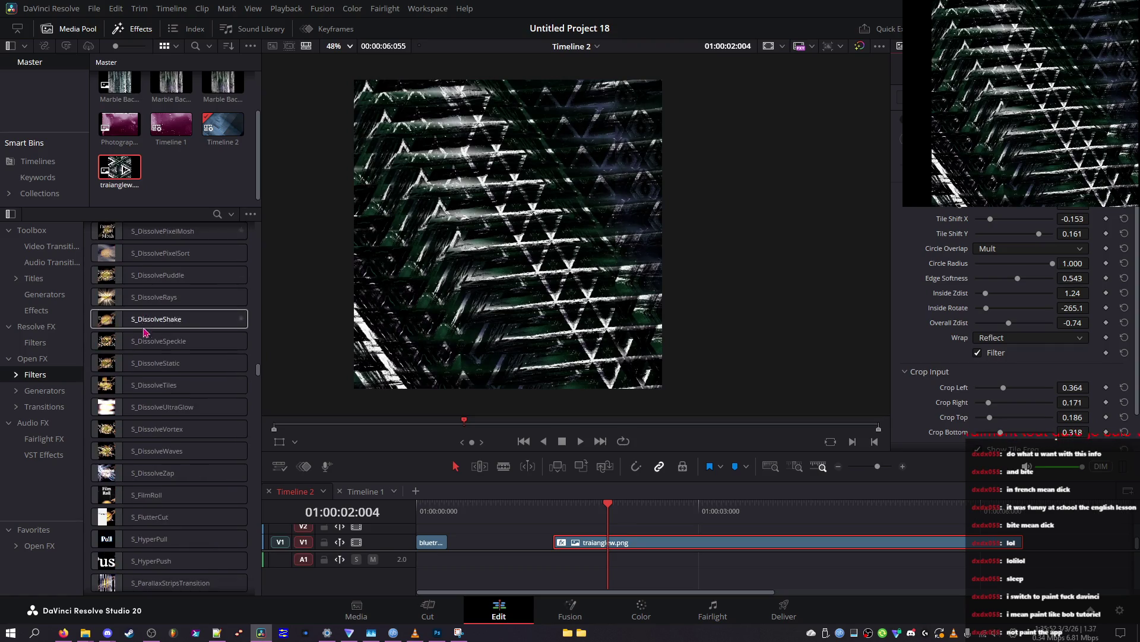
scroll(143, 380, "up", 10)
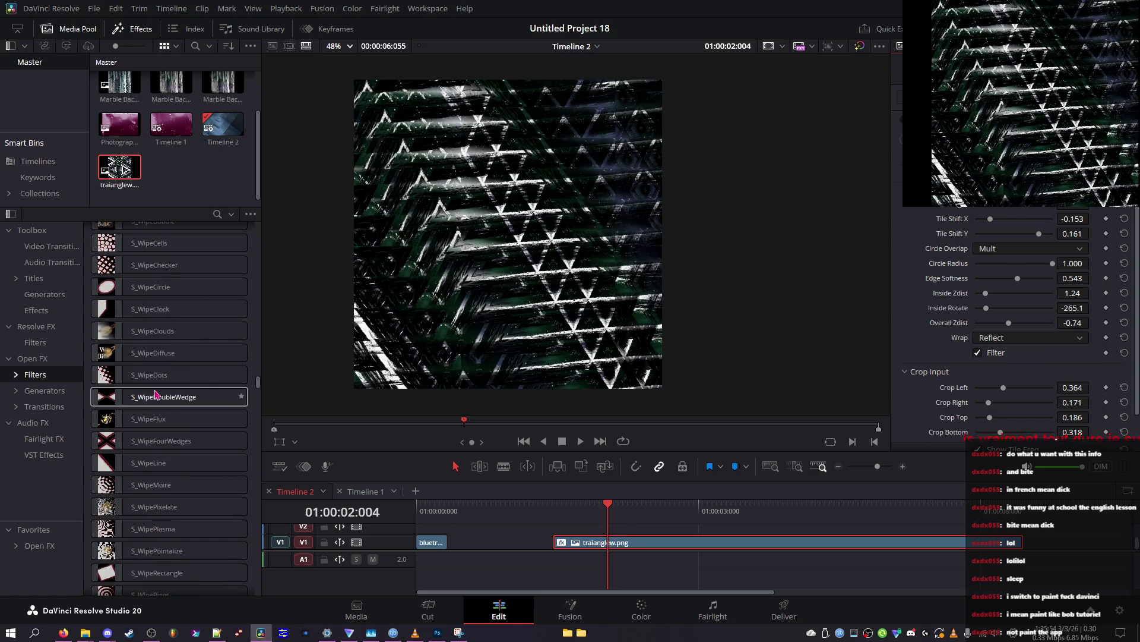
scroll(121, 356, "down", 5)
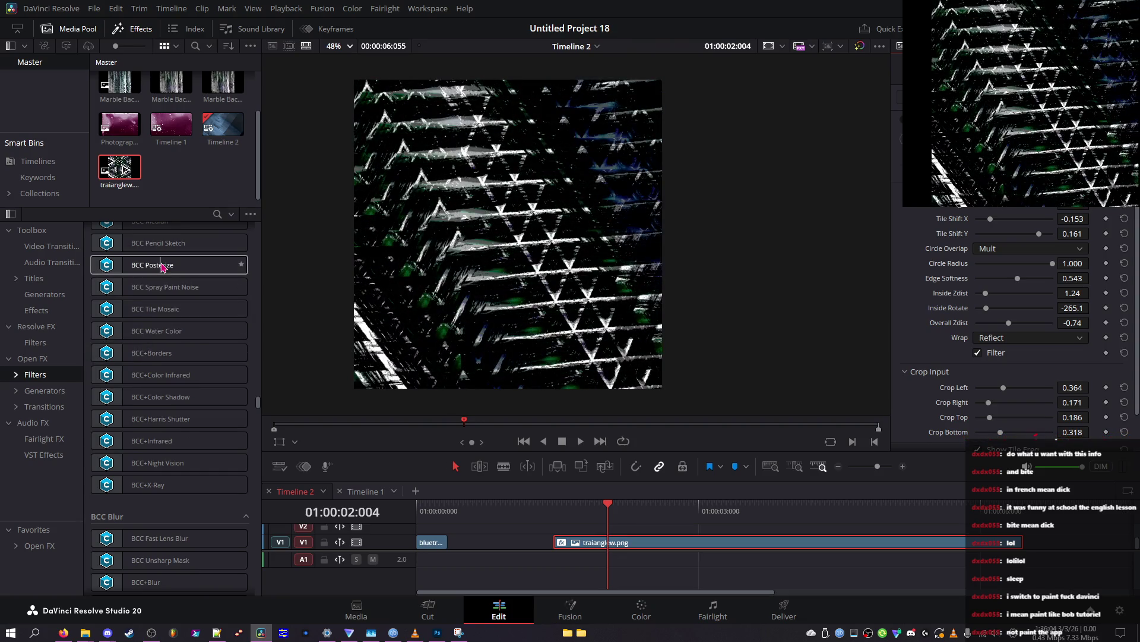
scroll(155, 314, "up", 2)
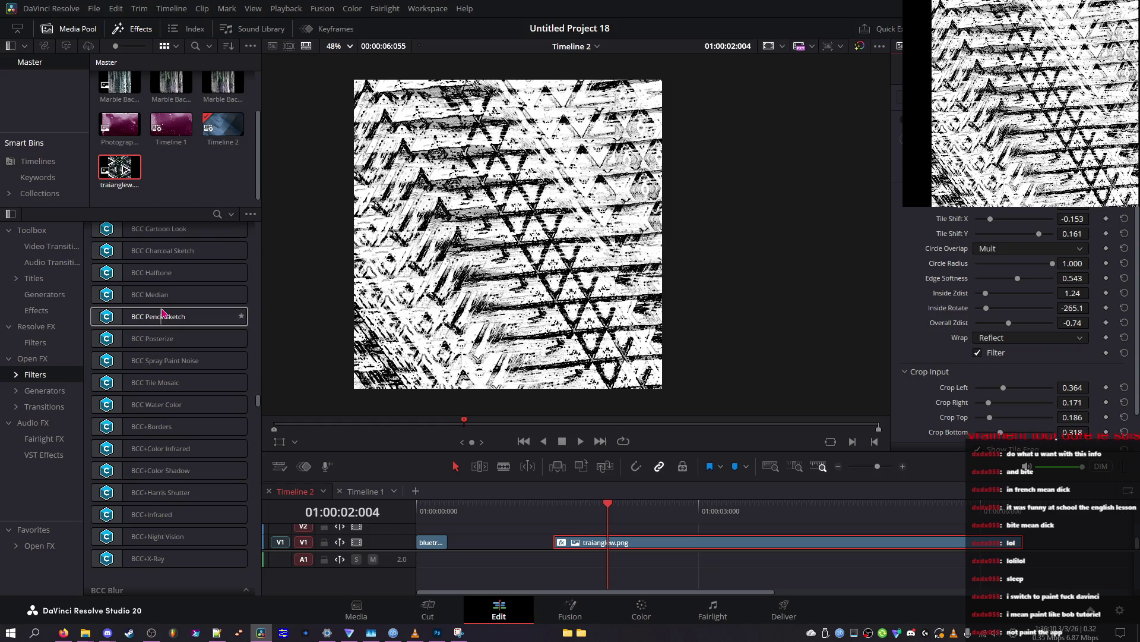
Step: Apply BCC Pencil Sketch, set line style to Light, raise Soften and set Line Threshold to 3.95
double_click(162, 313)
left_click(1003, 283)
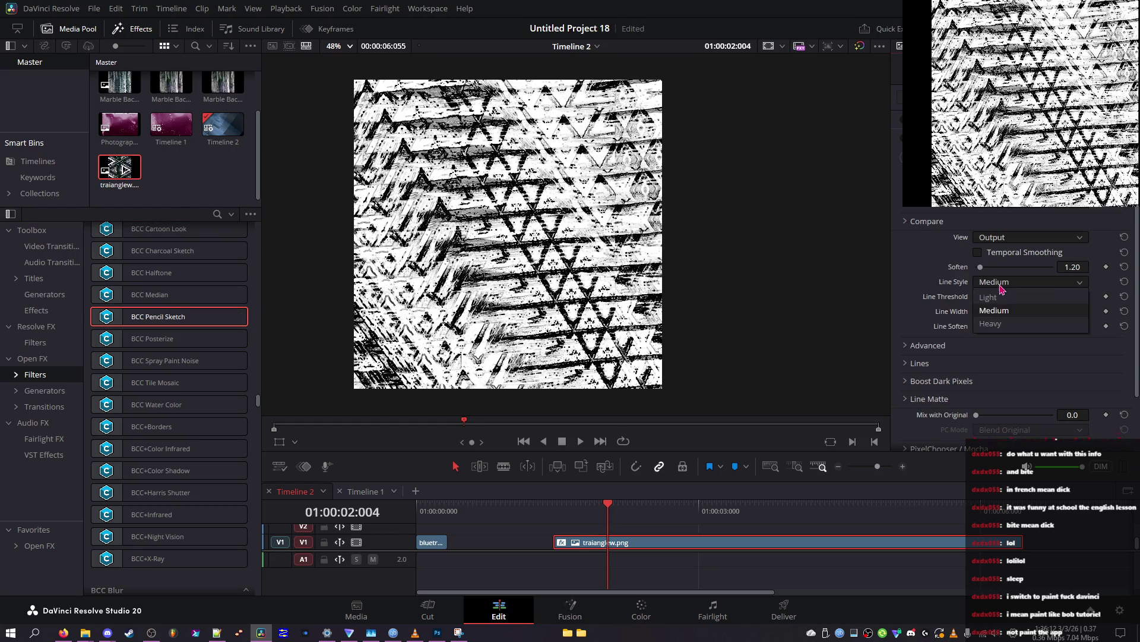
left_click(1002, 295)
mouse_move(1004, 267)
left_mouse_down()
mouse_move(1023, 270)
mouse_move(921, 265)
mouse_move(1077, 275)
mouse_move(850, 253)
left_mouse_up()
mouse_move(981, 297)
left_mouse_down()
mouse_move(1053, 309)
mouse_move(960, 304)
mouse_move(1048, 308)
mouse_move(989, 323)
mouse_move(1077, 338)
left_mouse_up()
left_click_drag(1016, 299, 1079, 268)
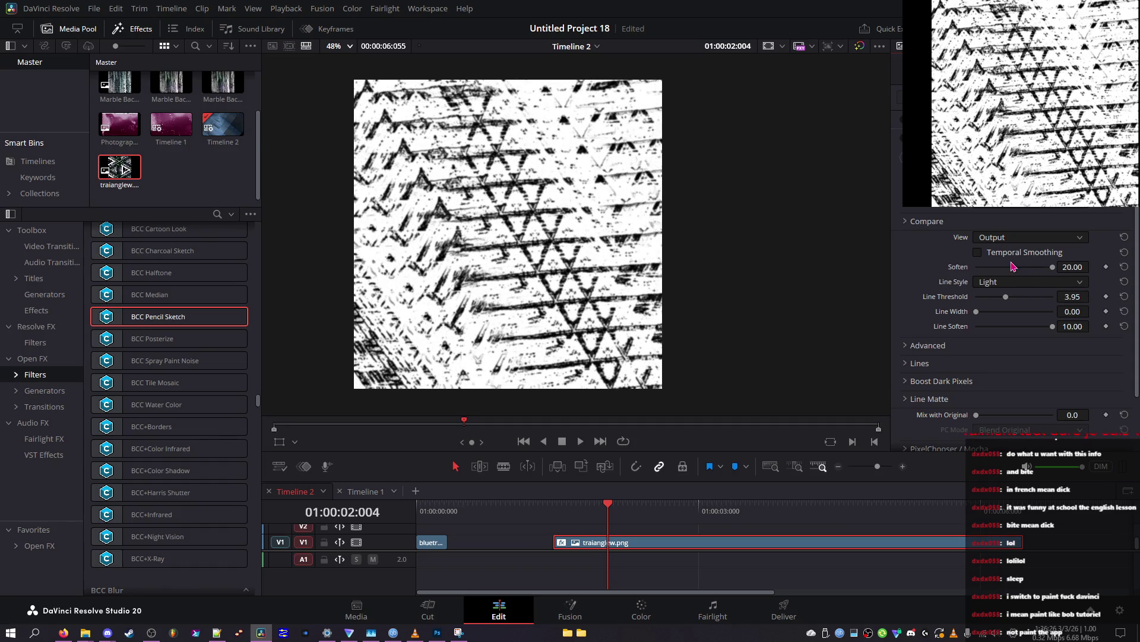
Step: Show the Lines view and test Line Width and Line Soften, leaving Line Width at zero
left_click(1019, 237)
left_click(1018, 255)
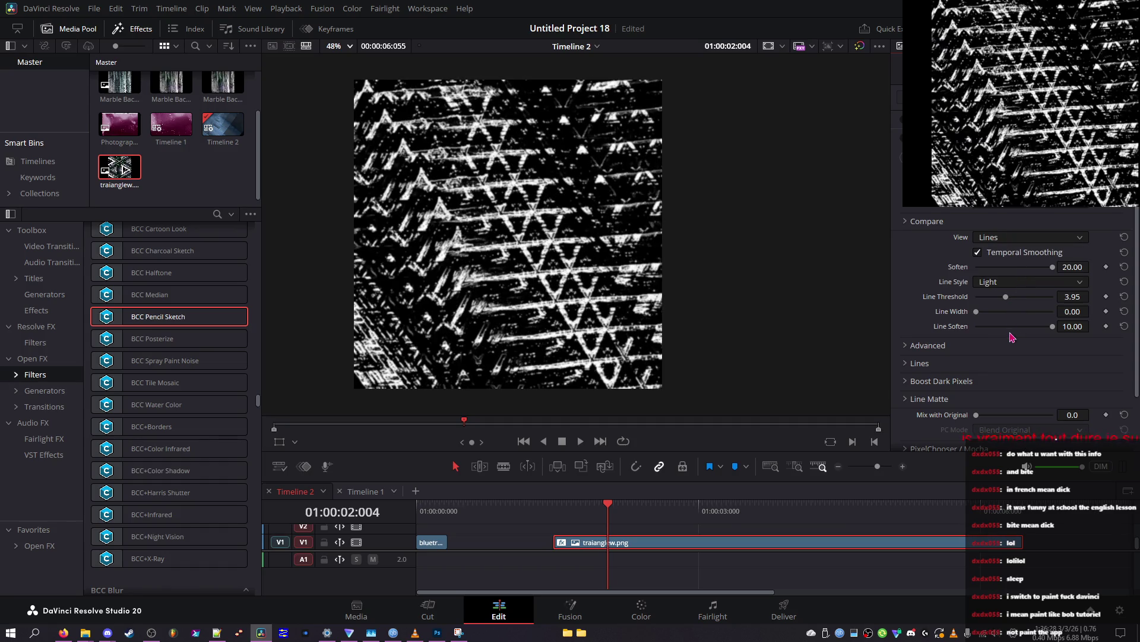
double_click(950, 327)
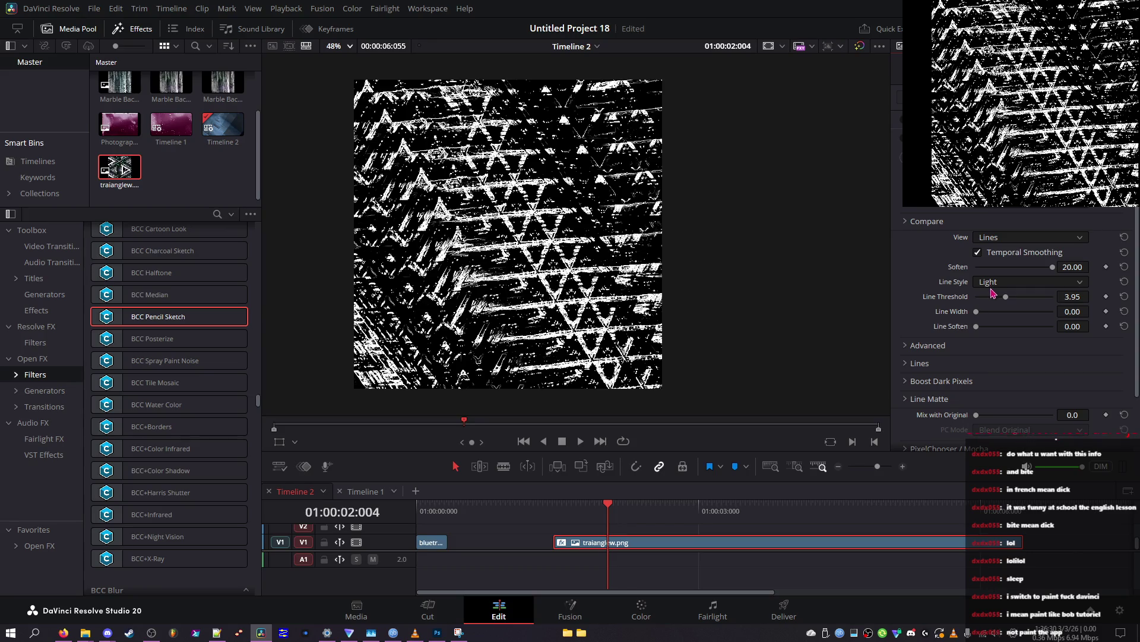
left_click(1000, 312)
left_click(1004, 327)
mouse_move(1003, 314)
left_mouse_down()
mouse_move(1024, 315)
mouse_move(903, 311)
left_mouse_up()
left_click(1039, 327)
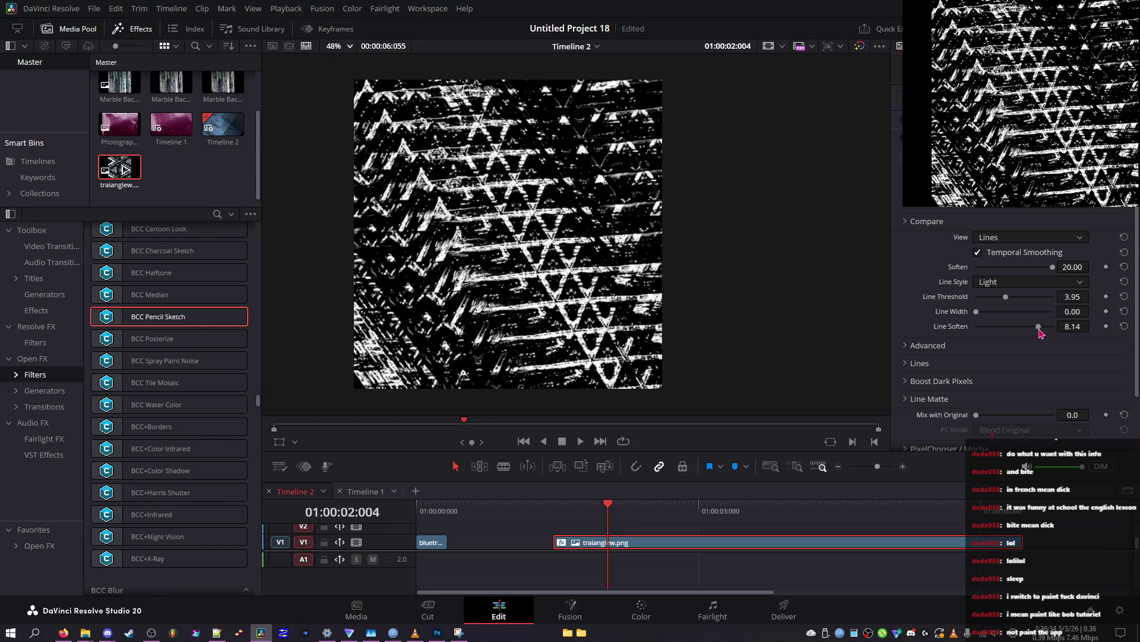
Step: Preview UnMasked Lines, enable Temporal Smoothing, set Line Threshold to 0 and Soften to 2.33
left_click(1015, 240)
left_click(1008, 287)
left_click(1005, 260)
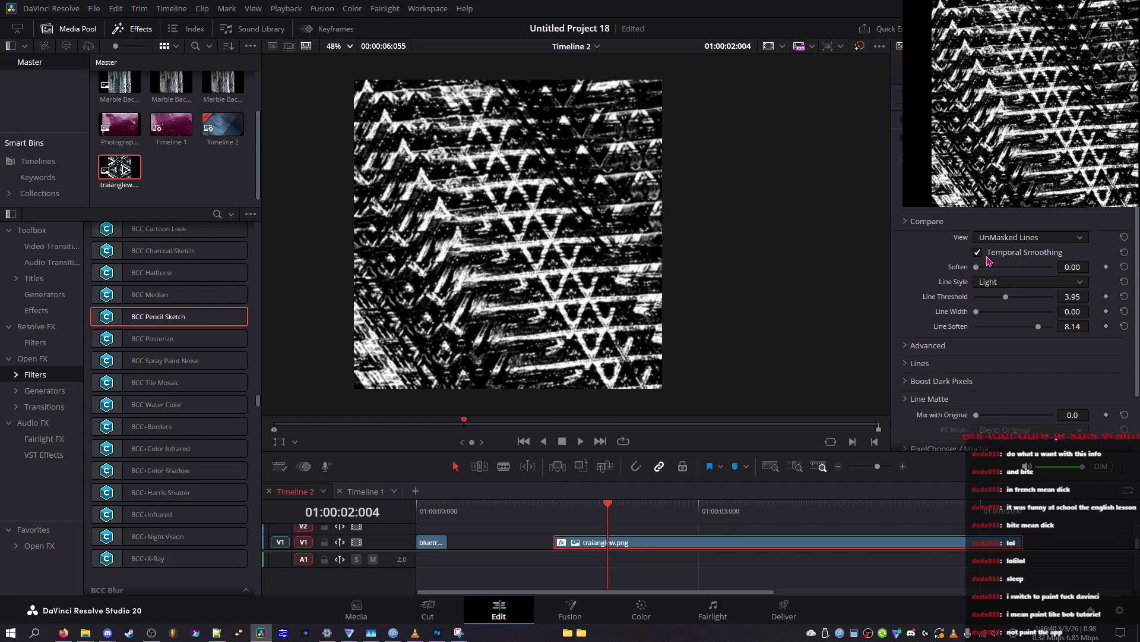
mouse_move(997, 301)
left_mouse_down()
mouse_move(966, 299)
mouse_move(966, 321)
left_mouse_up()
left_click(989, 255)
left_click(985, 267)
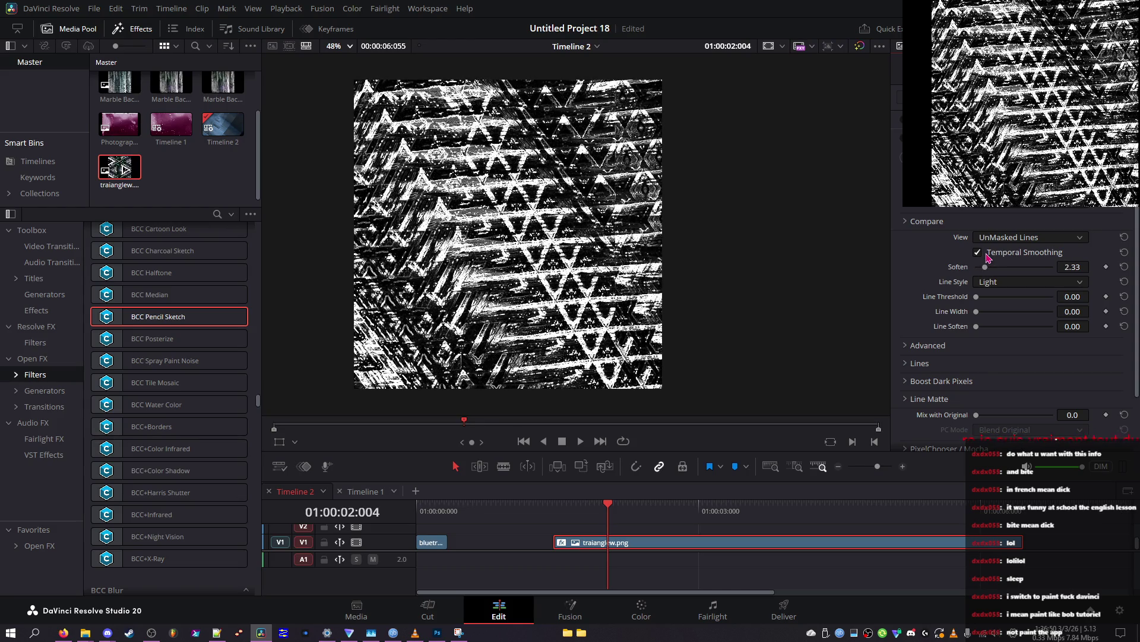
Step: Review the line style options without changing them and switch View to Background
left_click(995, 243)
left_click(1001, 264)
left_click(1002, 280)
left_click(997, 244)
left_click(999, 250)
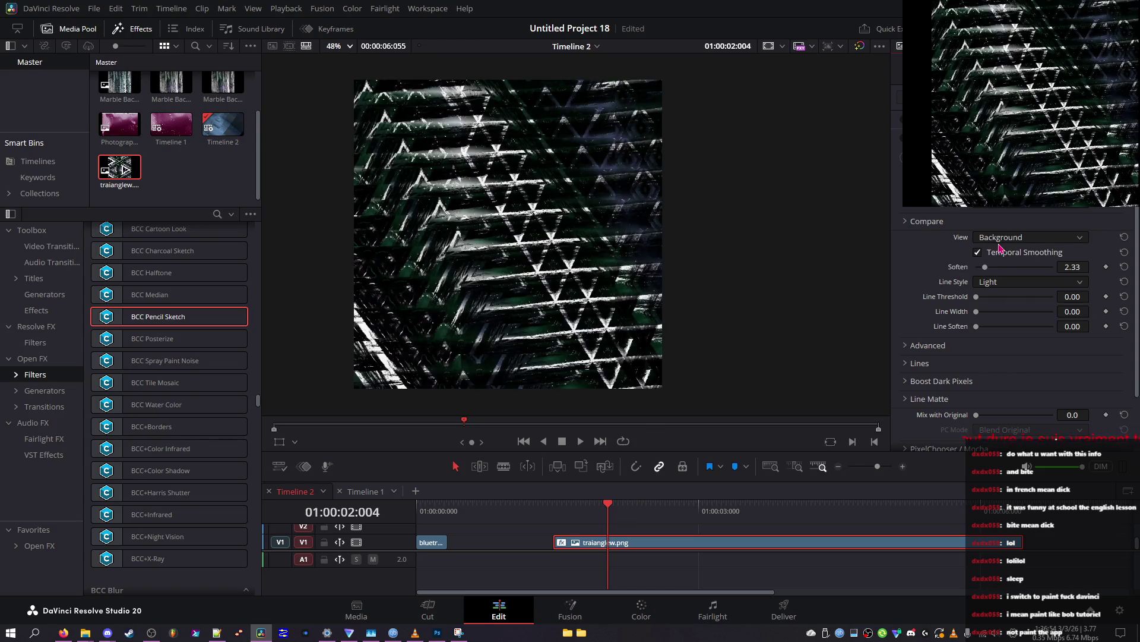
Step: Save the project and preview the Pencil Sketch Lines pass
key("ctrl+s")
left_click(994, 241)
left_click(998, 261)
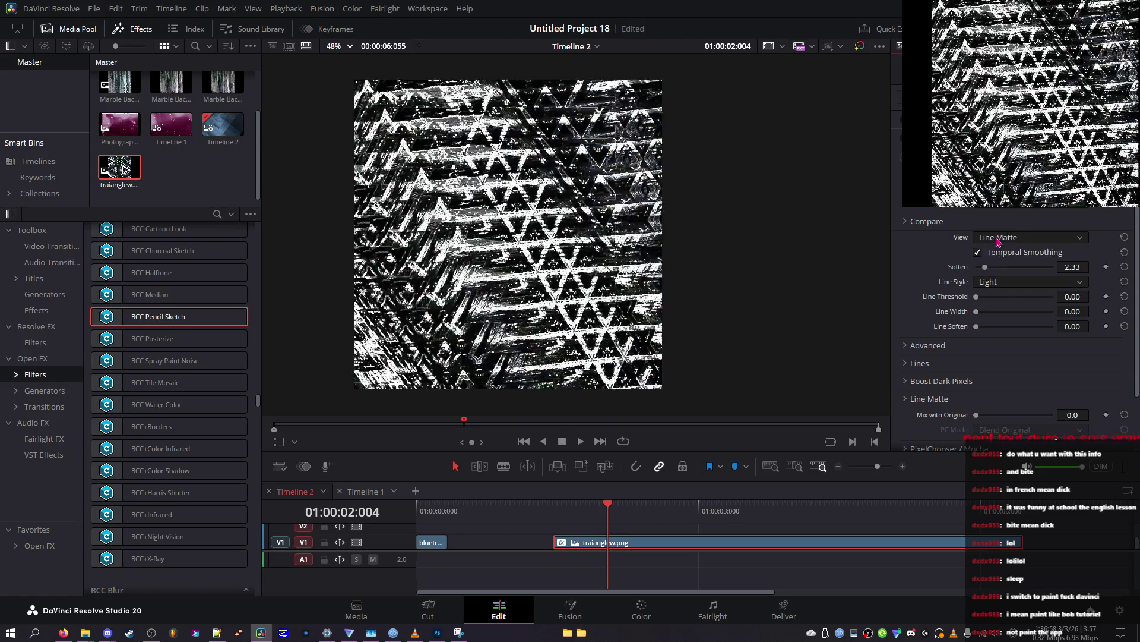
scroll(999, 241, "down", 2)
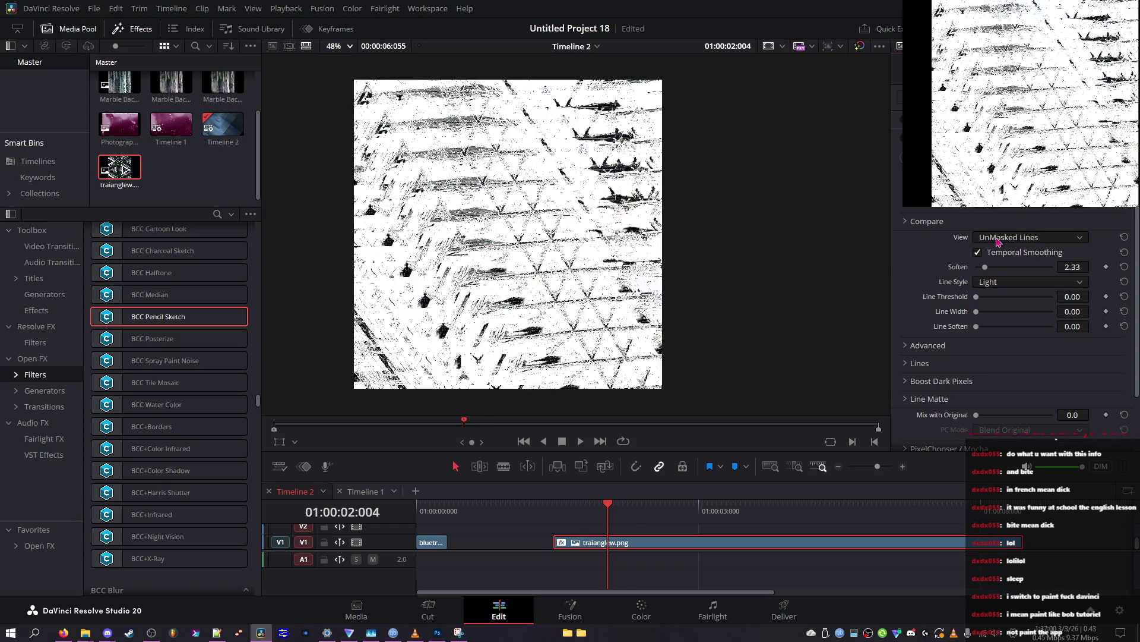
scroll(999, 241, "down", 1)
scroll(999, 241, "up", 2)
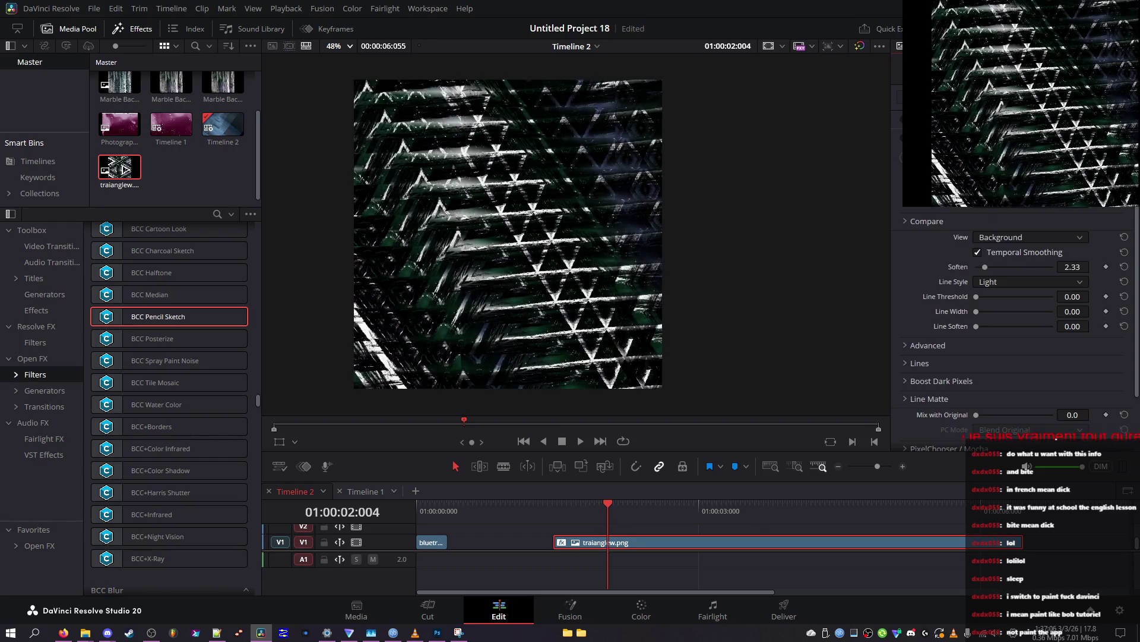
Step: Turn off Temporal Smoothing and try Heavy and Light line styles with different Soften values
left_click(1002, 256)
mouse_move(985, 266)
left_mouse_down()
mouse_move(967, 267)
mouse_move(1030, 302)
mouse_move(990, 307)
mouse_move(1033, 322)
mouse_move(1003, 314)
mouse_move(1027, 329)
mouse_move(998, 328)
left_mouse_up()
left_click(1010, 282)
left_click(1002, 292)
left_click_drag(1004, 267, 995, 274)
left_click(1000, 284)
left_click(997, 297)
Step: Preview the Line Matte pass, zero Soften and Line Threshold, and widen lines to 5.27
left_click(1010, 238)
left_click(1013, 263)
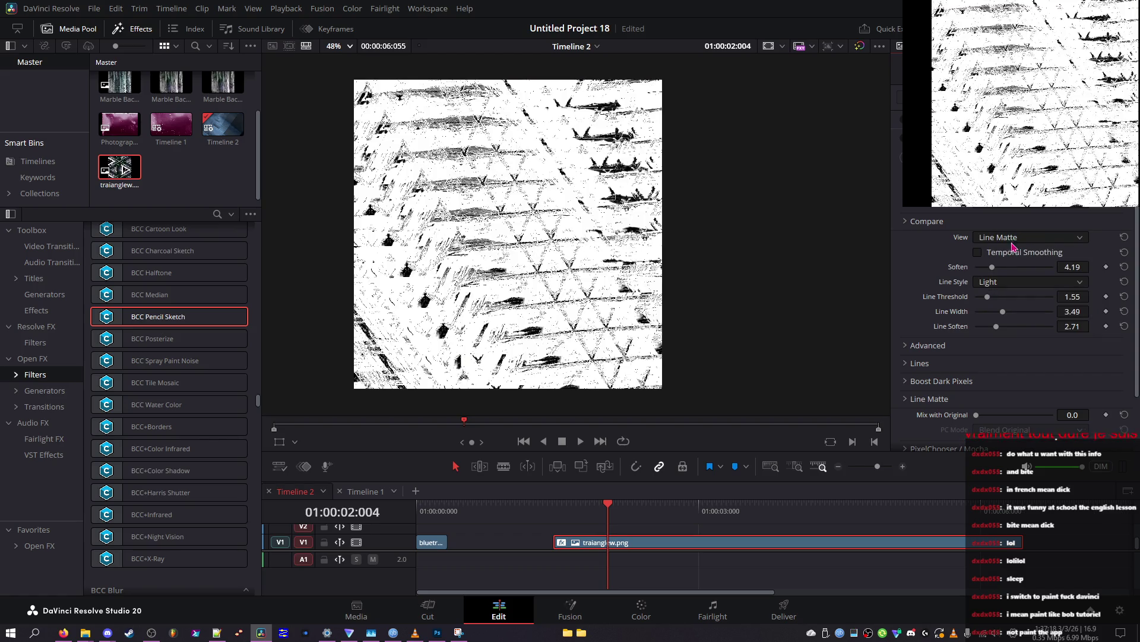
mouse_move(992, 267)
left_mouse_down()
mouse_move(976, 267)
mouse_move(974, 297)
mouse_move(994, 328)
mouse_move(969, 324)
mouse_move(974, 312)
mouse_move(1057, 297)
mouse_move(959, 297)
left_mouse_up()
left_click(1016, 312)
Step: Switch to Heavy lines with Soften 2.17 and preview the UnMasked Lines pass
left_click(1002, 283)
left_click(994, 324)
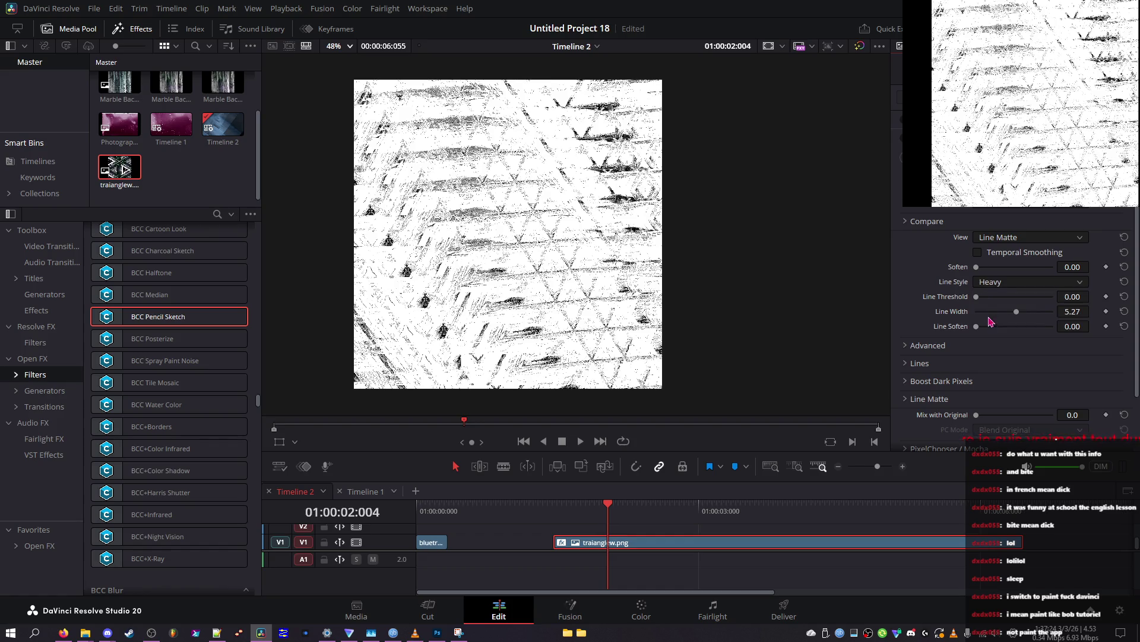
left_click_drag(1003, 266, 979, 274)
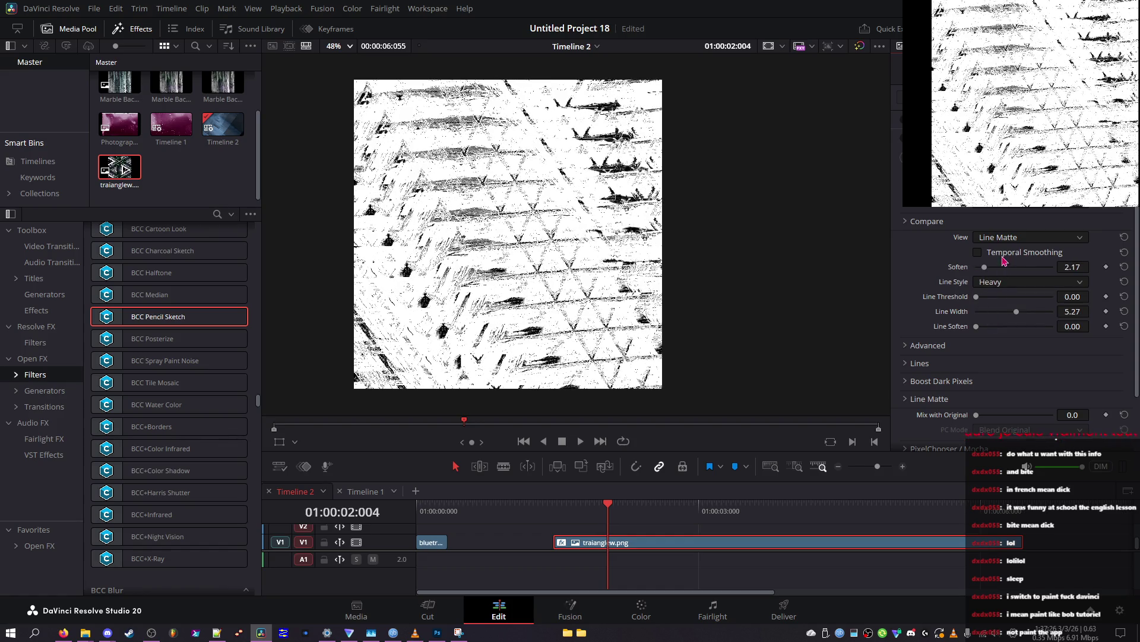
left_click(1004, 238)
left_click(1010, 295)
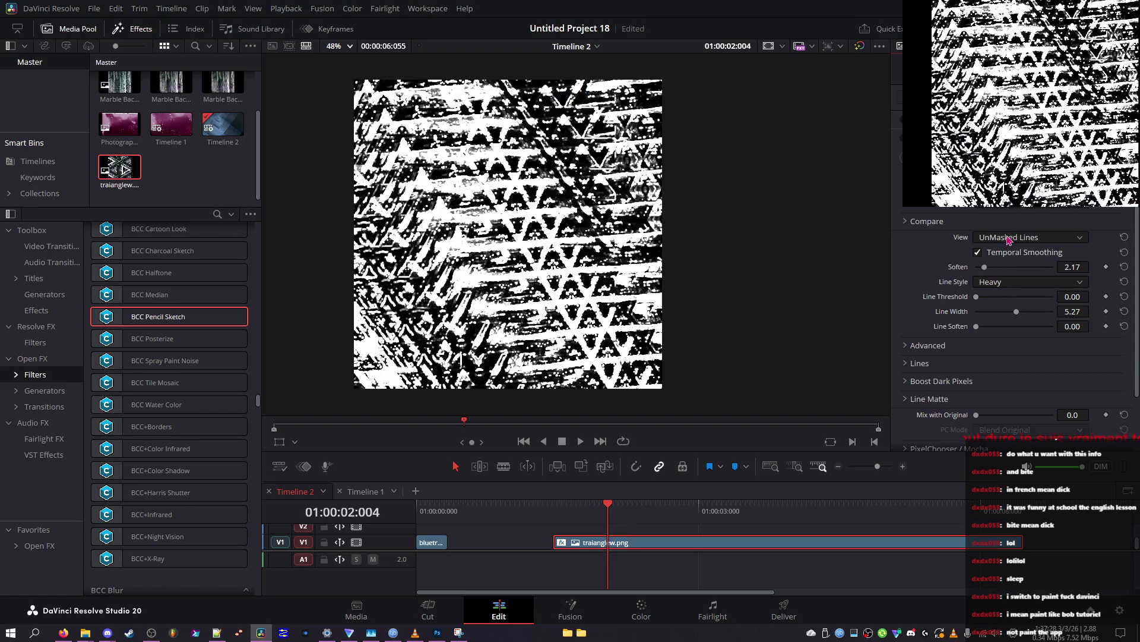
Step: Lower Soften to 0.47 and reset Line Threshold to 0.50 and Line Width to 1.00
scroll(1008, 241, "up", 1)
left_click_drag(984, 266, 978, 267)
mouse_move(1016, 311)
left_mouse_down()
mouse_move(960, 316)
mouse_move(1008, 296)
left_mouse_up()
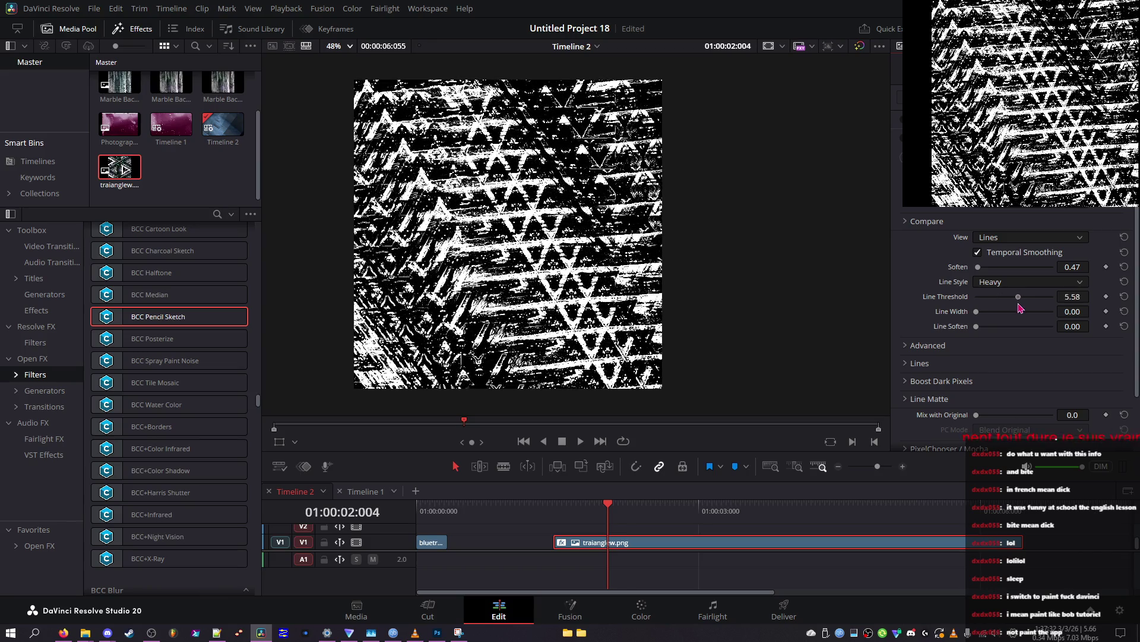
left_click(1124, 297)
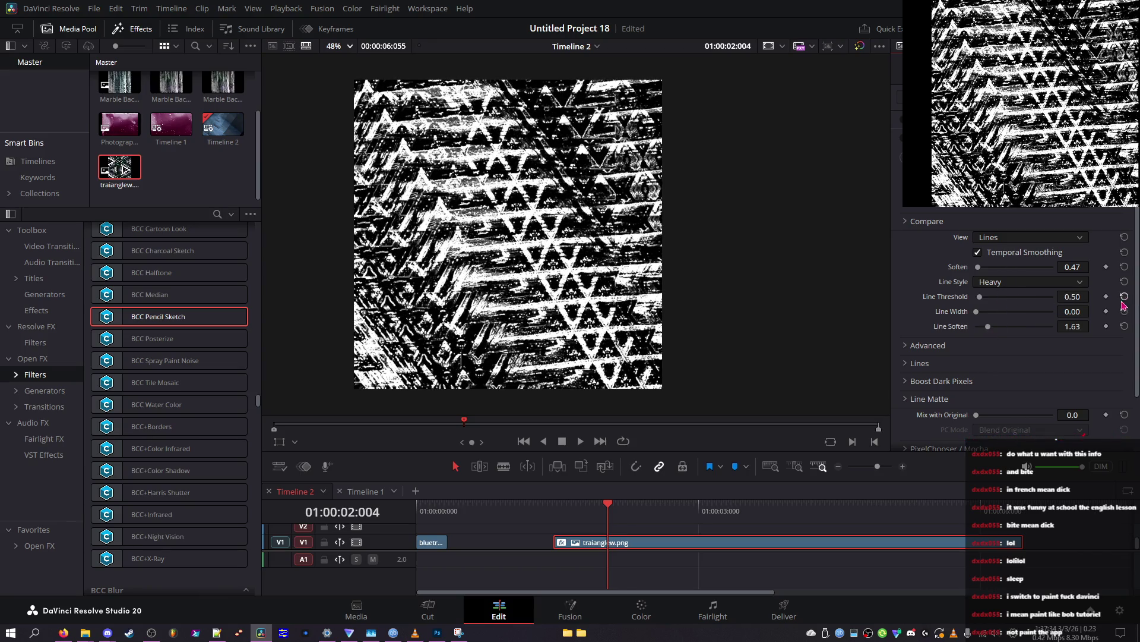
left_click(1124, 314)
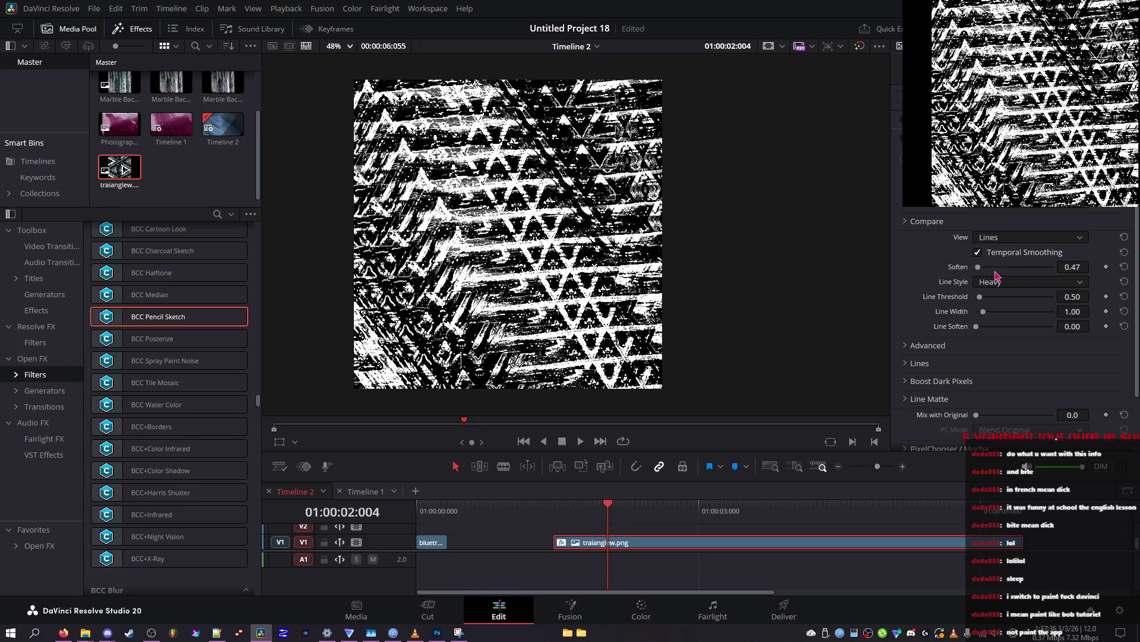
Step: Zero Soften, re-enable Temporal Smoothing, choose Medium lines, and preview the Rough_Sketch preset
scroll(1081, 284, "up", 2)
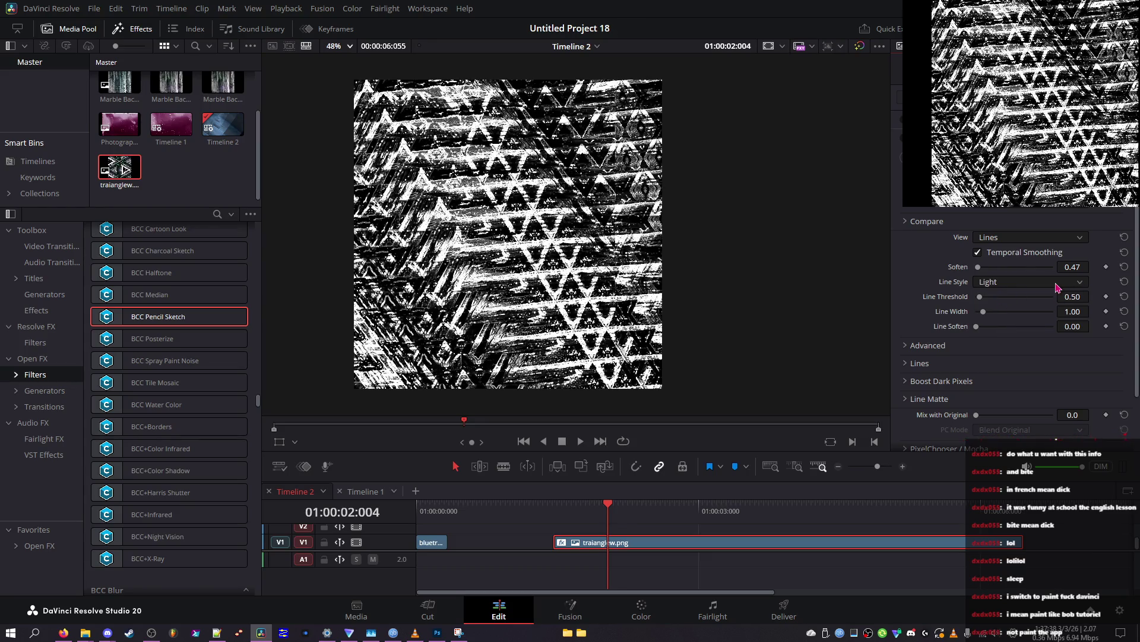
left_click_drag(1036, 274, 980, 274)
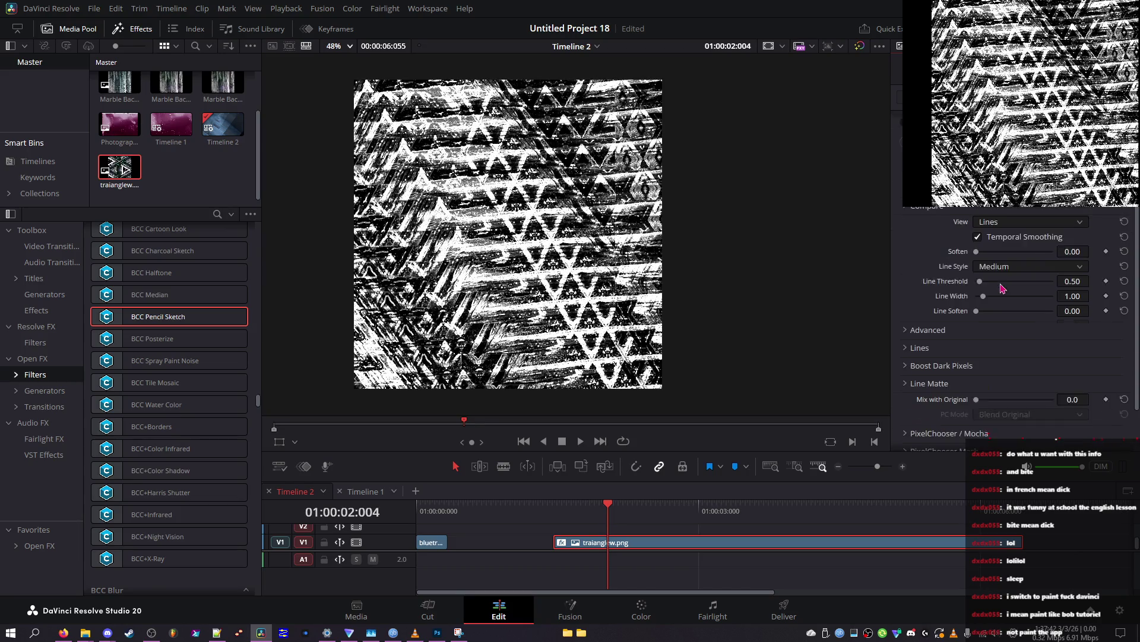
left_click(992, 254)
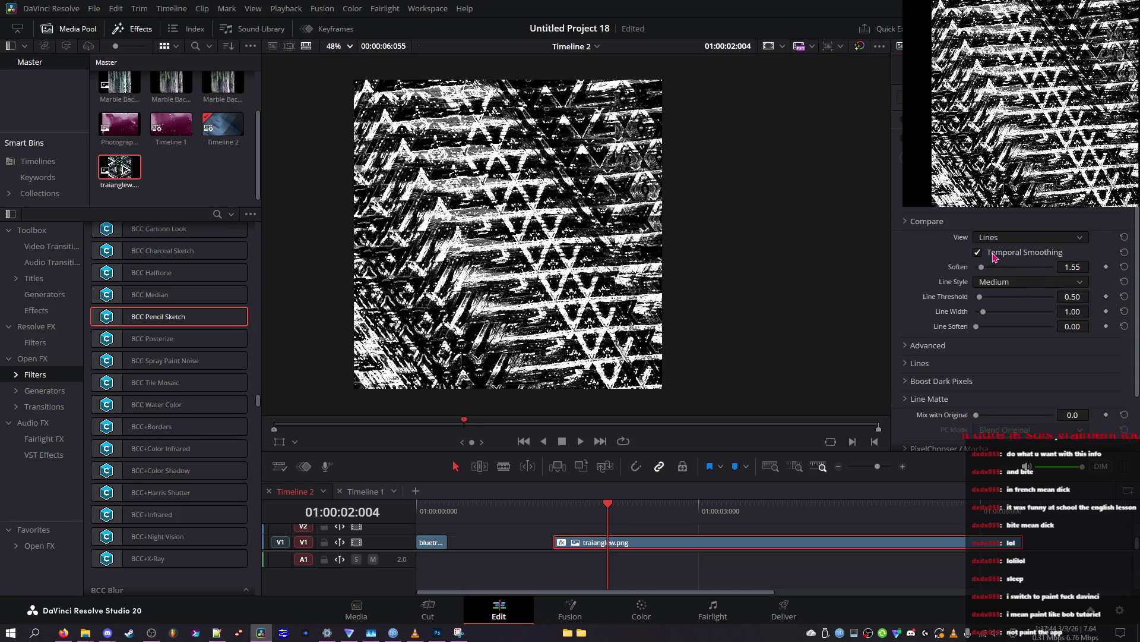
scroll(1004, 237, "down", 2)
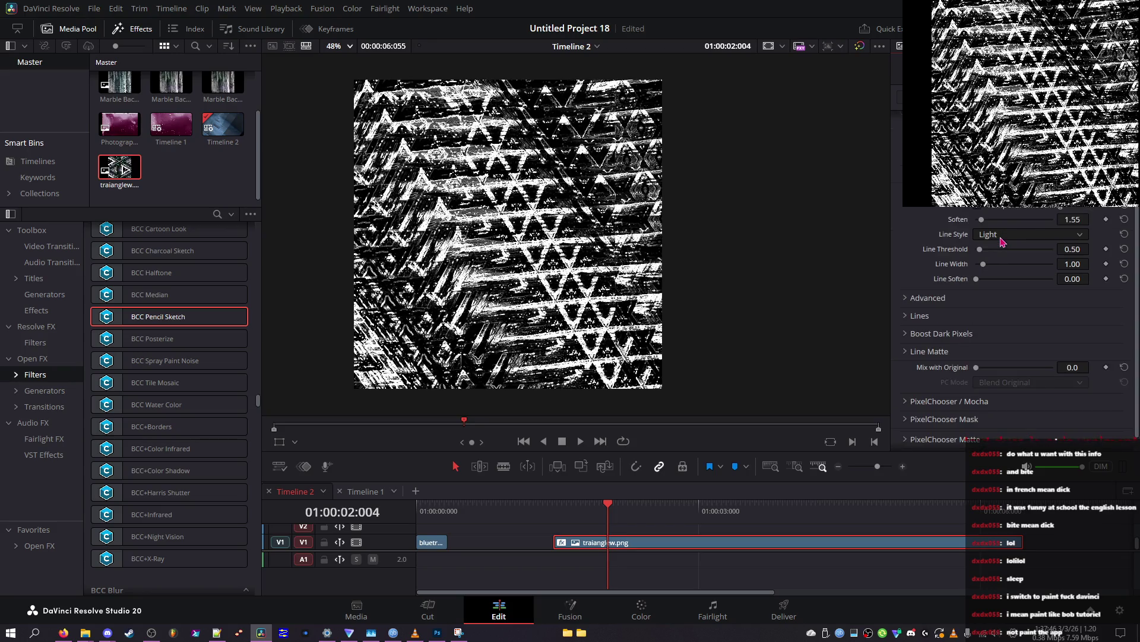
left_click(1002, 235)
left_click(995, 262)
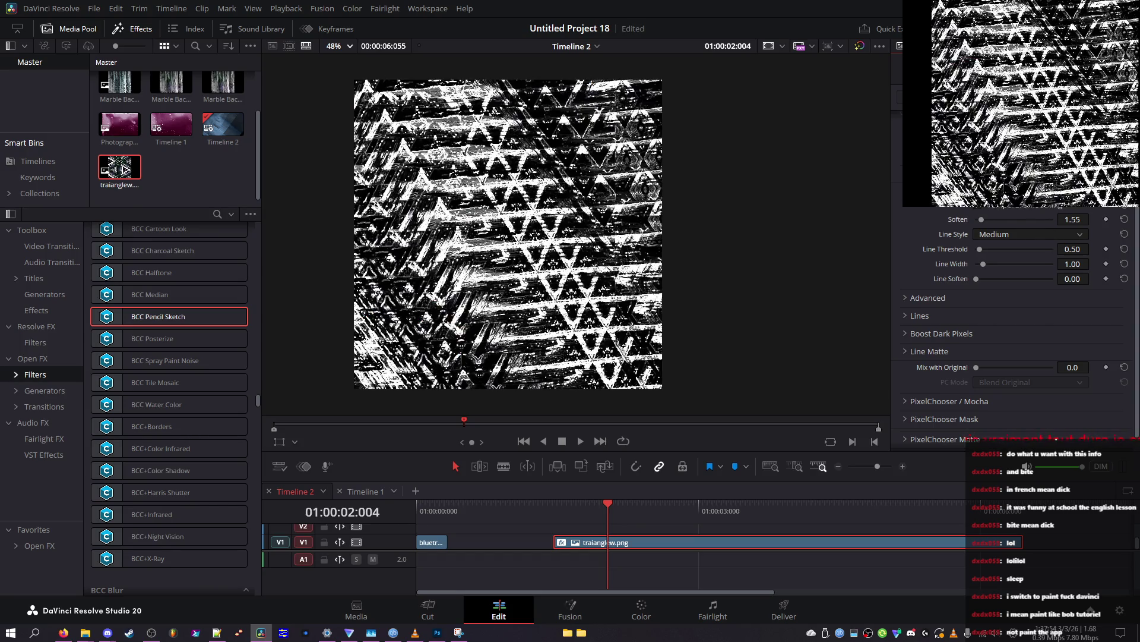
left_click(1026, 209)
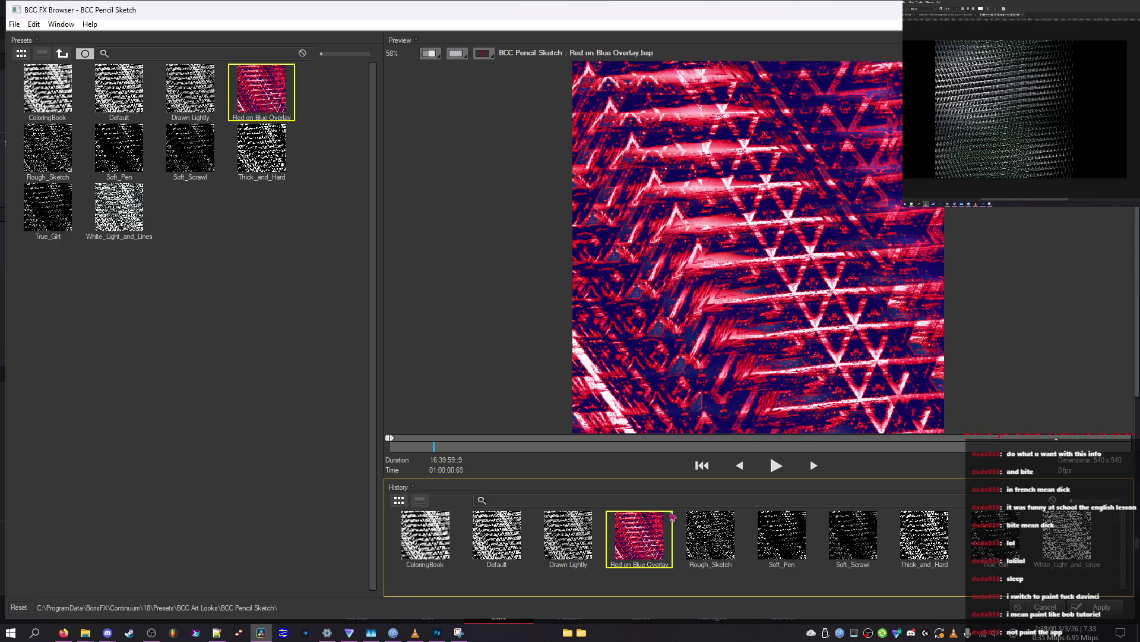
left_click(702, 545)
Step: Apply the Red on Blue Overlay preset and undo a Line Threshold tweak
left_click(1096, 606)
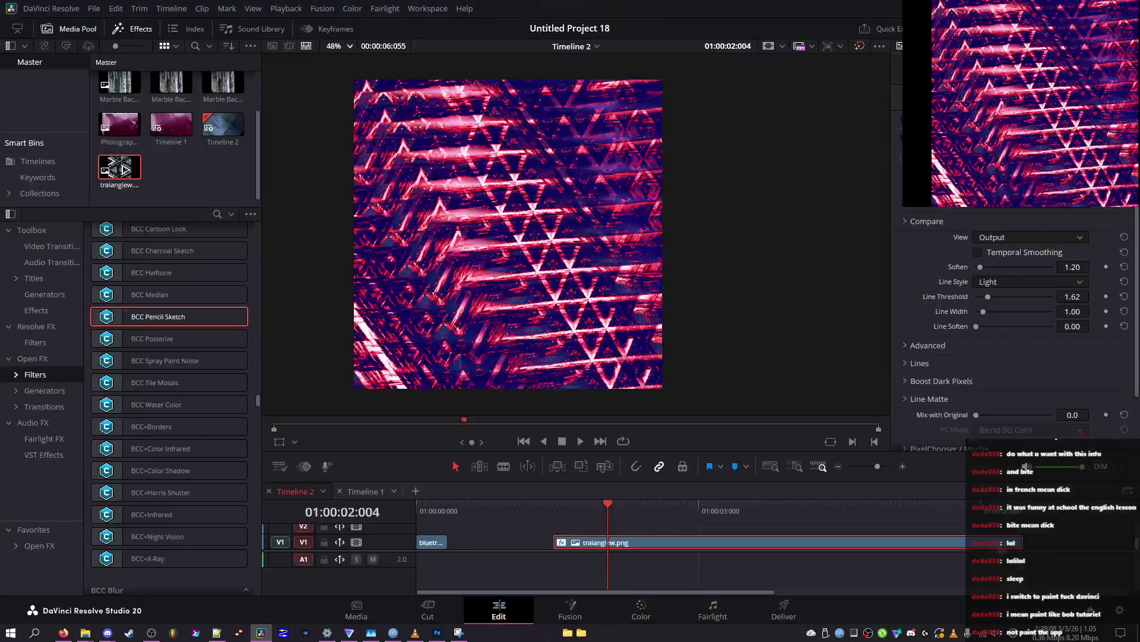
mouse_move(988, 297)
left_mouse_down()
mouse_move(1038, 303)
mouse_move(872, 294)
mouse_move(1025, 302)
mouse_move(988, 296)
left_mouse_up()
key("ctrl+shift+z")
Step: Try pushing Soften up to 20, then revert to the preset's original settings
left_click(989, 267)
mouse_move(990, 269)
left_mouse_down()
mouse_move(1113, 291)
mouse_move(974, 271)
left_mouse_up()
left_click(1010, 270)
mouse_move(1013, 270)
left_mouse_down()
mouse_move(1062, 269)
mouse_move(1000, 257)
left_mouse_up()
left_click(996, 262)
key("ctrl+shift+z")
Step: Keep Red on Blue Overlay selected and turn on Temporal Smoothing
left_click(999, 209)
scroll(1025, 269, "down", 3)
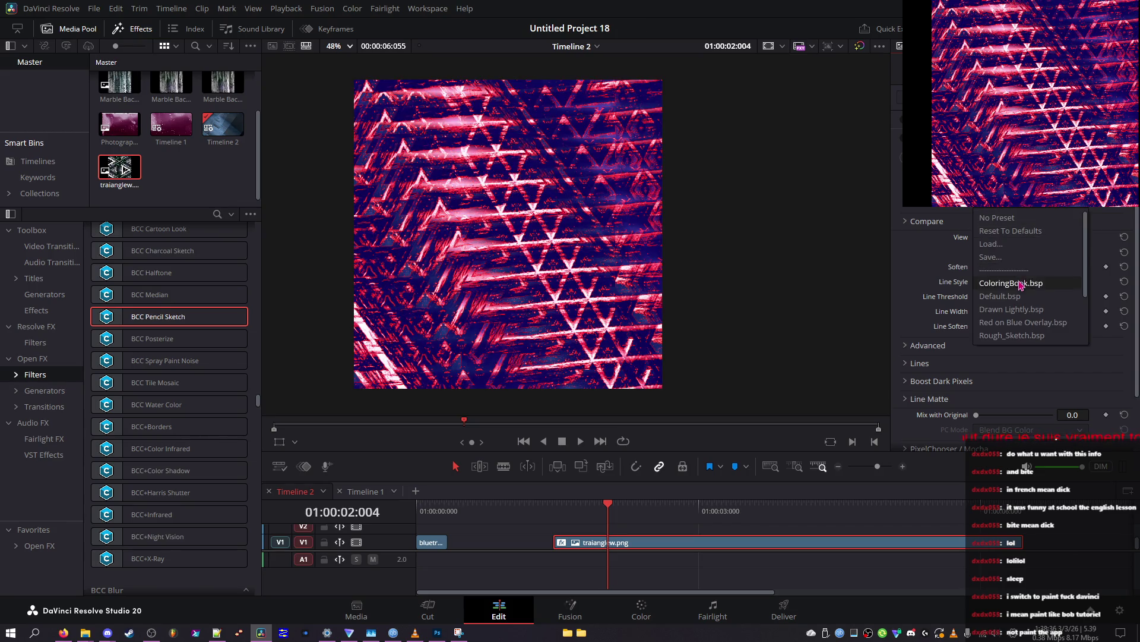
left_click(1024, 259)
left_click(1005, 255)
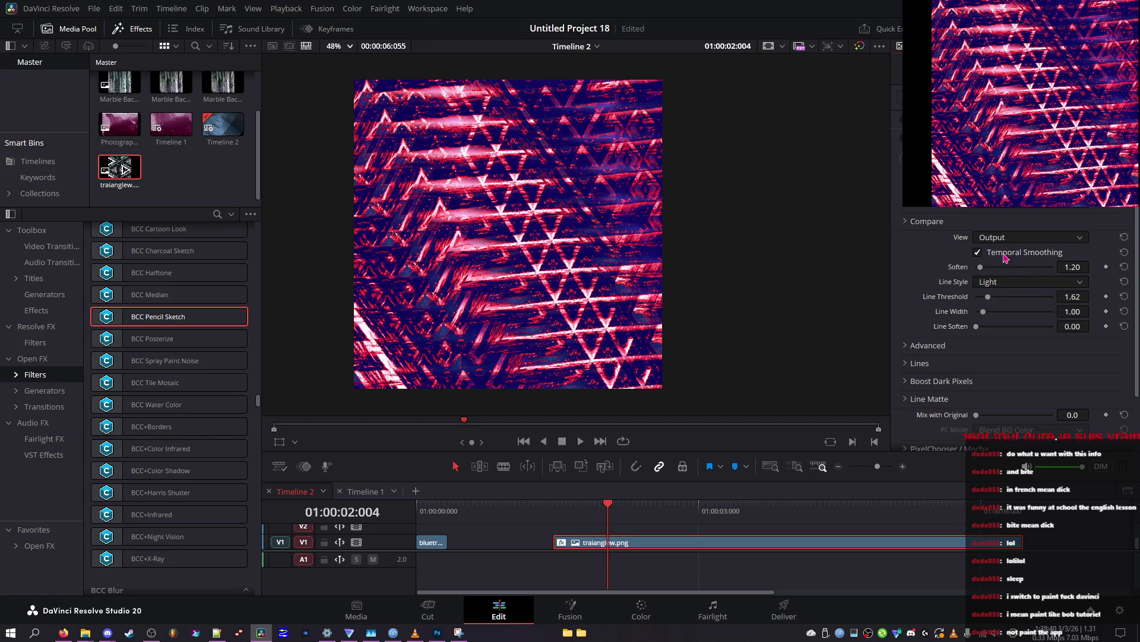
Step: Zero Line Width, raise Line Soften to about 4.4, and push Soften to 20
mouse_move(1014, 315)
left_mouse_down()
mouse_move(933, 314)
mouse_move(1105, 325)
mouse_move(830, 311)
left_mouse_up()
mouse_move(974, 330)
left_mouse_down()
mouse_move(1018, 330)
mouse_move(968, 330)
mouse_move(1000, 329)
mouse_move(977, 334)
mouse_move(989, 336)
left_mouse_up()
mouse_move(1002, 271)
left_mouse_down()
mouse_move(1063, 280)
mouse_move(914, 275)
mouse_move(986, 280)
left_mouse_up()
Step: Load a heavy black-and-white sketch preset and preview its Lines pass
left_click(1032, 215)
left_click(1010, 300)
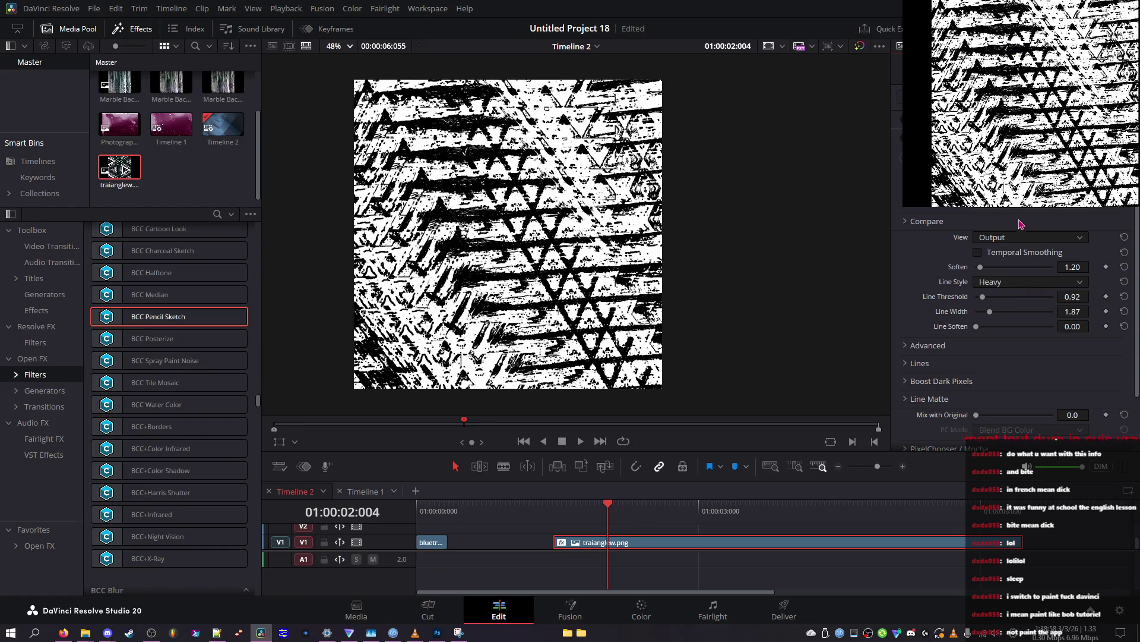
scroll(1022, 215, "down", 4)
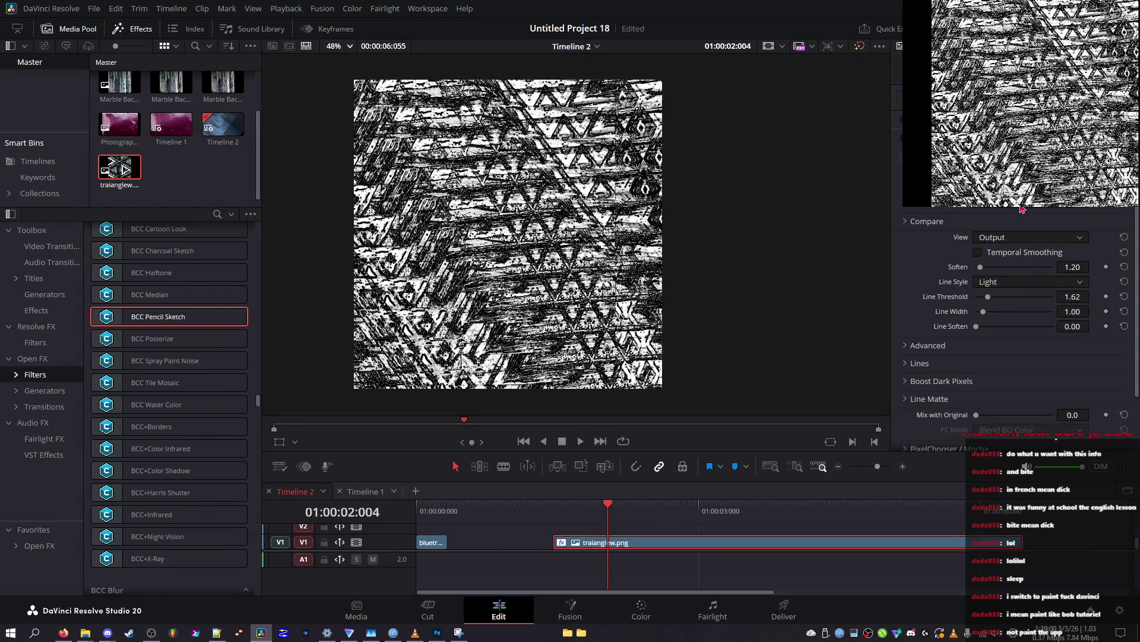
scroll(1021, 208, "down", 1)
left_click(1010, 239)
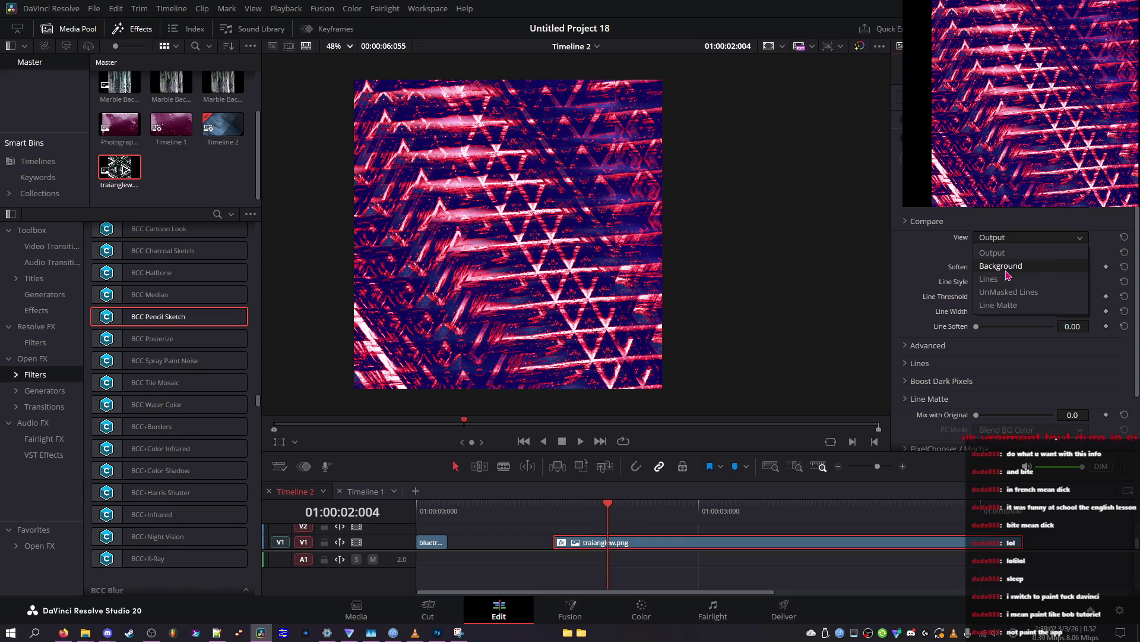
left_click(1013, 262)
scroll(1015, 238, "down", 1)
scroll(1014, 240, "up", 2)
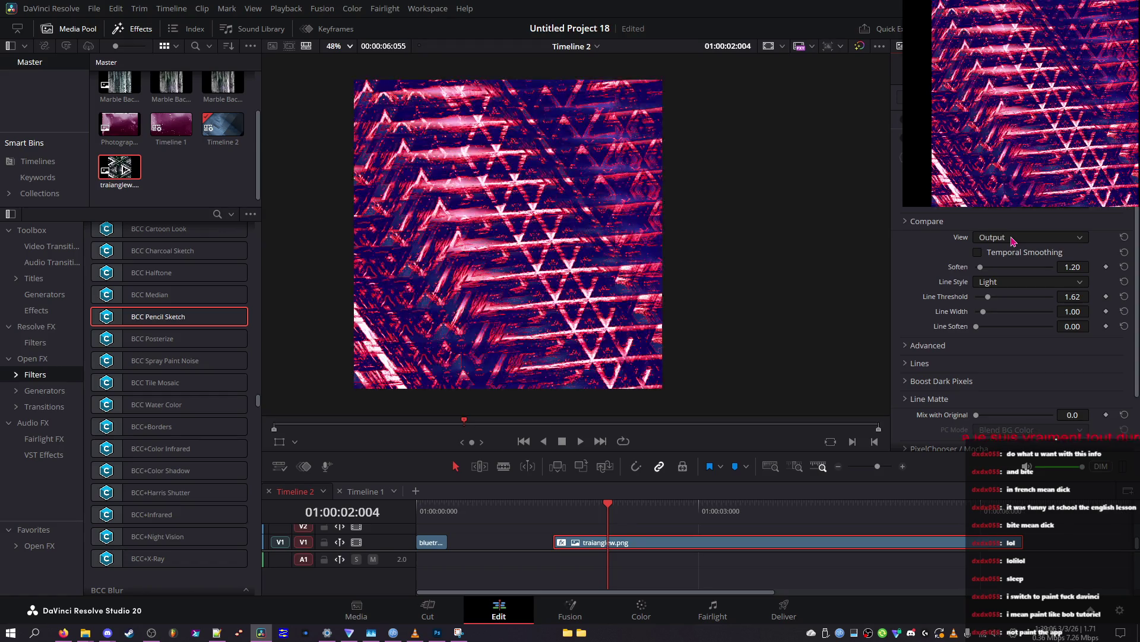
Step: Try and undo Soften changes on the Output view, settling Line Soften at 0.16
left_click_drag(1002, 268, 1102, 285)
left_click(1031, 237)
left_click(1026, 215)
key("ctrl+z")
left_click_drag(984, 327, 981, 328)
left_click(1031, 237)
left_click(1031, 218)
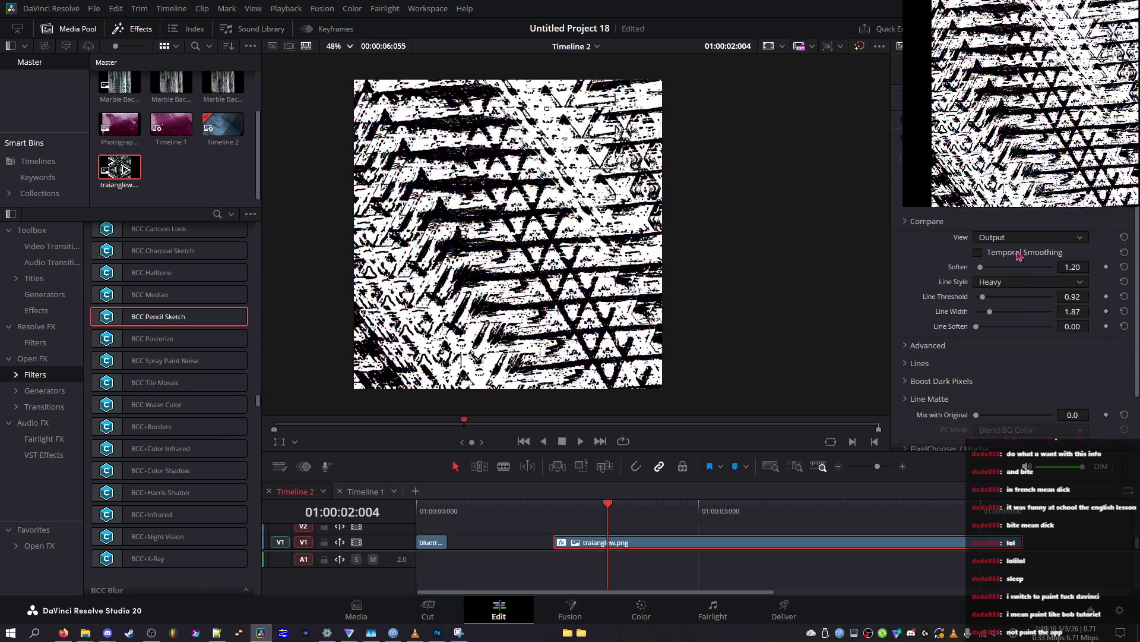
left_click_drag(980, 267, 935, 275)
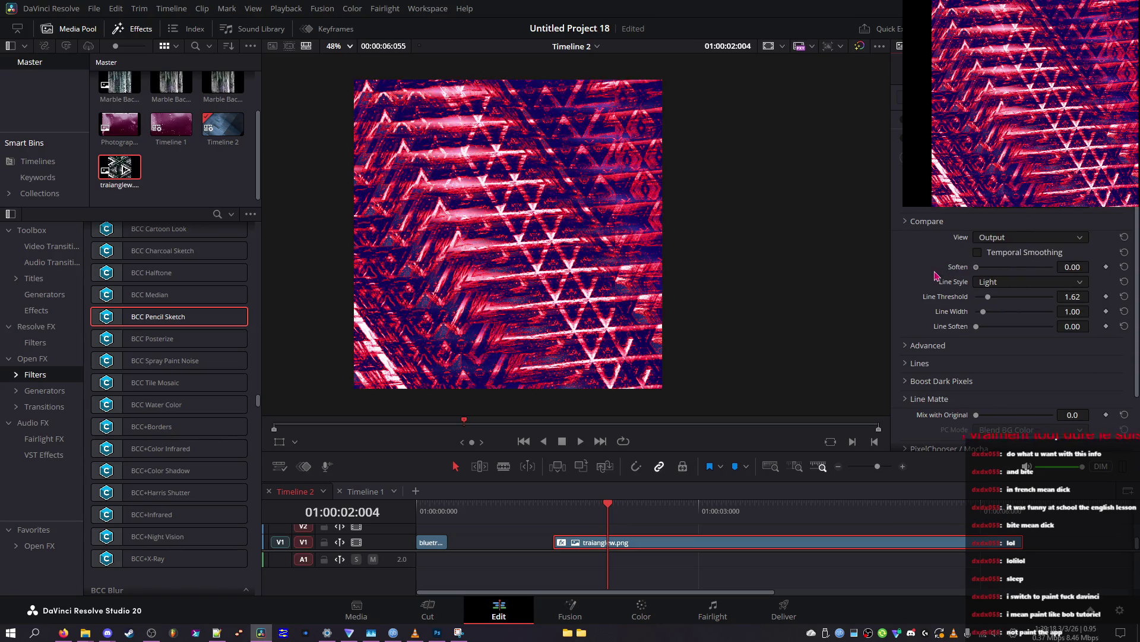
key("ctrl+z")
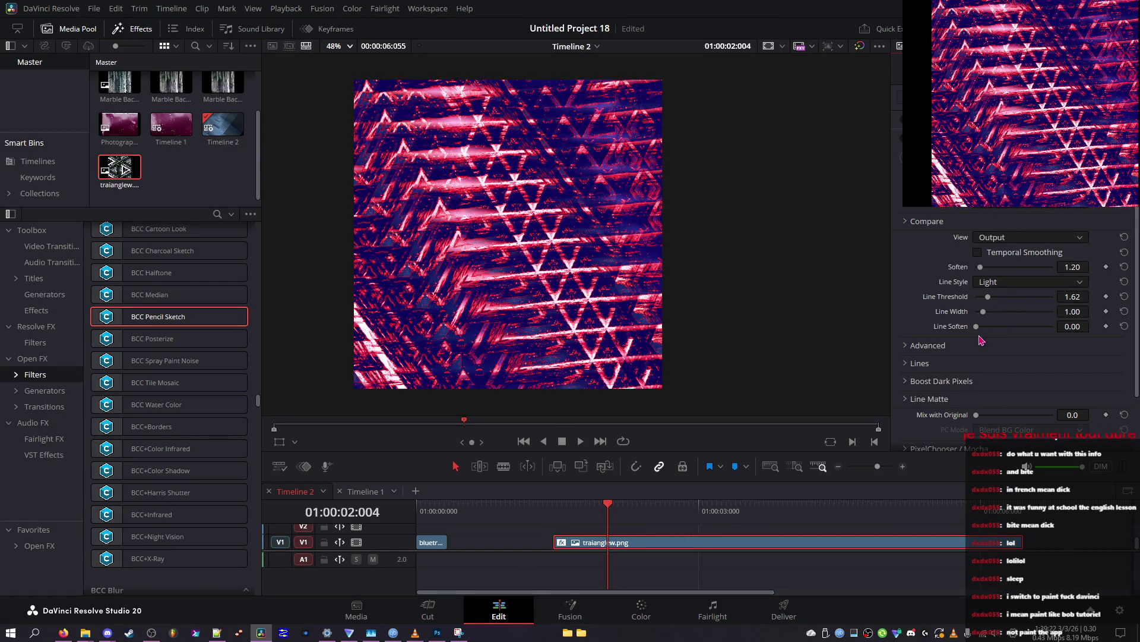
left_click_drag(976, 326, 978, 327)
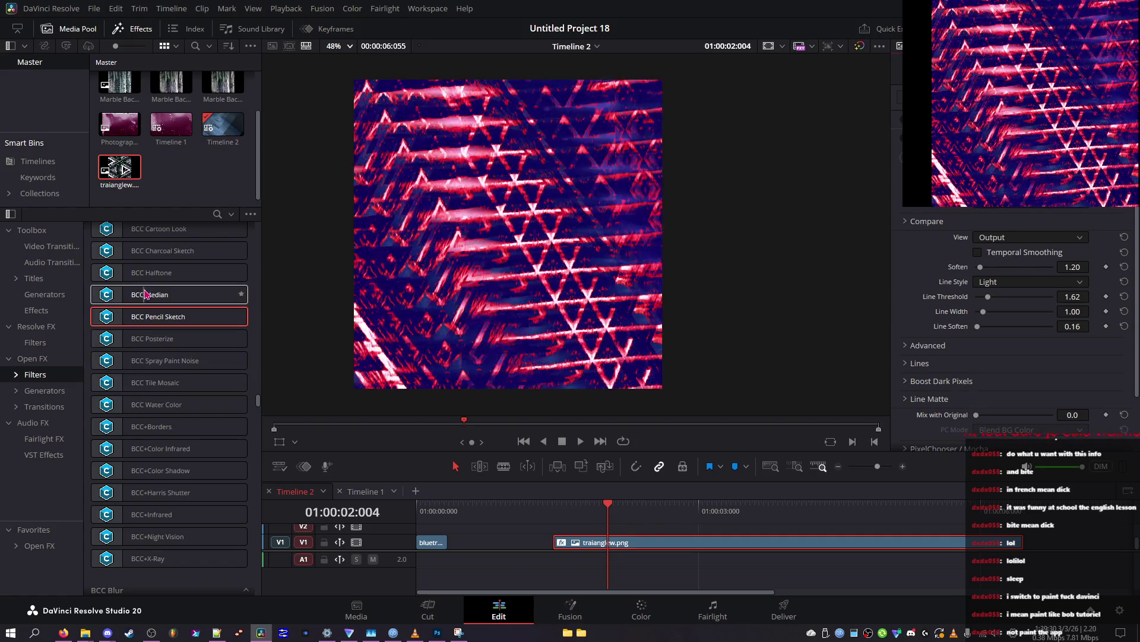
Step: Drag BCC Halftone from BCC Art Looks onto the trianglew.png clip and toggle it to compare
scroll(146, 292, "up", 2)
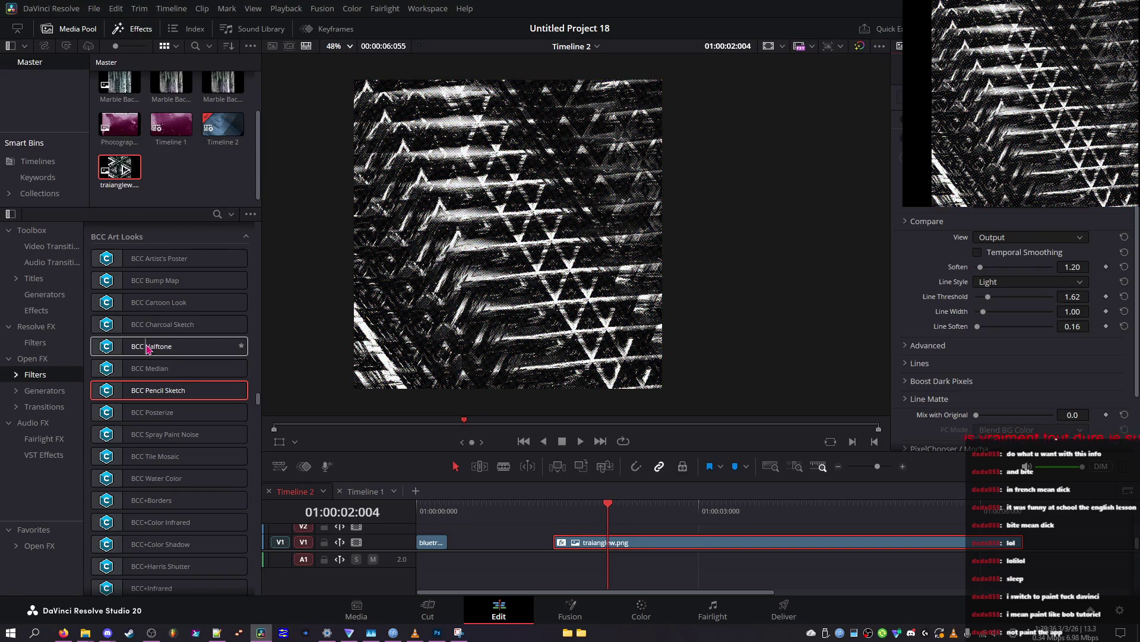
scroll(148, 349, "up", 2)
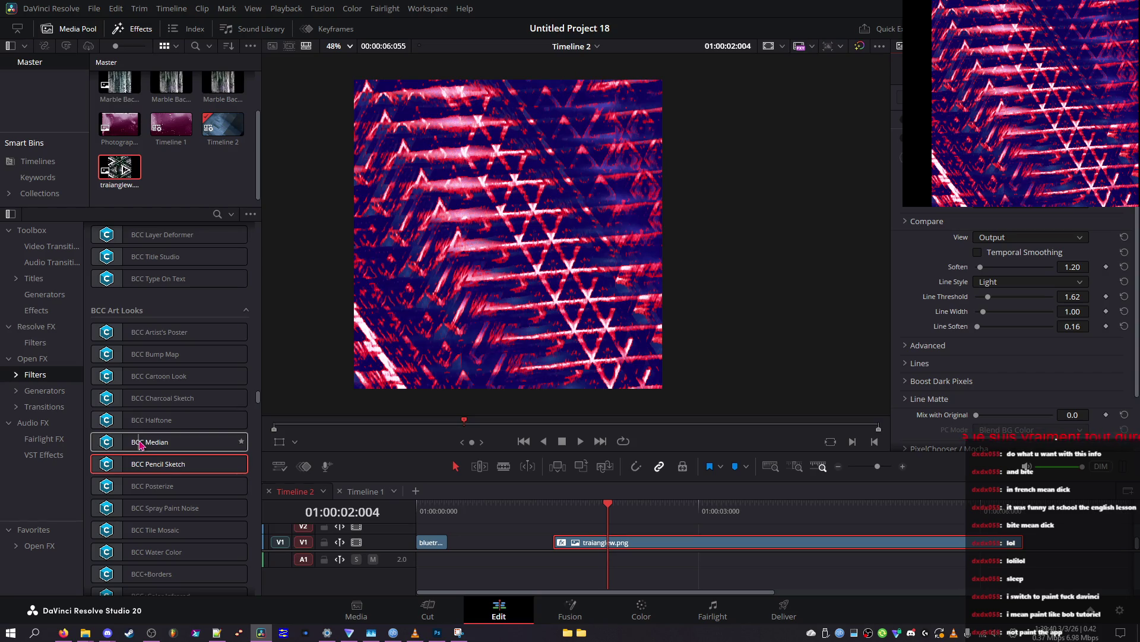
mouse_move(149, 420)
left_mouse_down()
mouse_move(588, 589)
mouse_move(605, 543)
left_mouse_up()
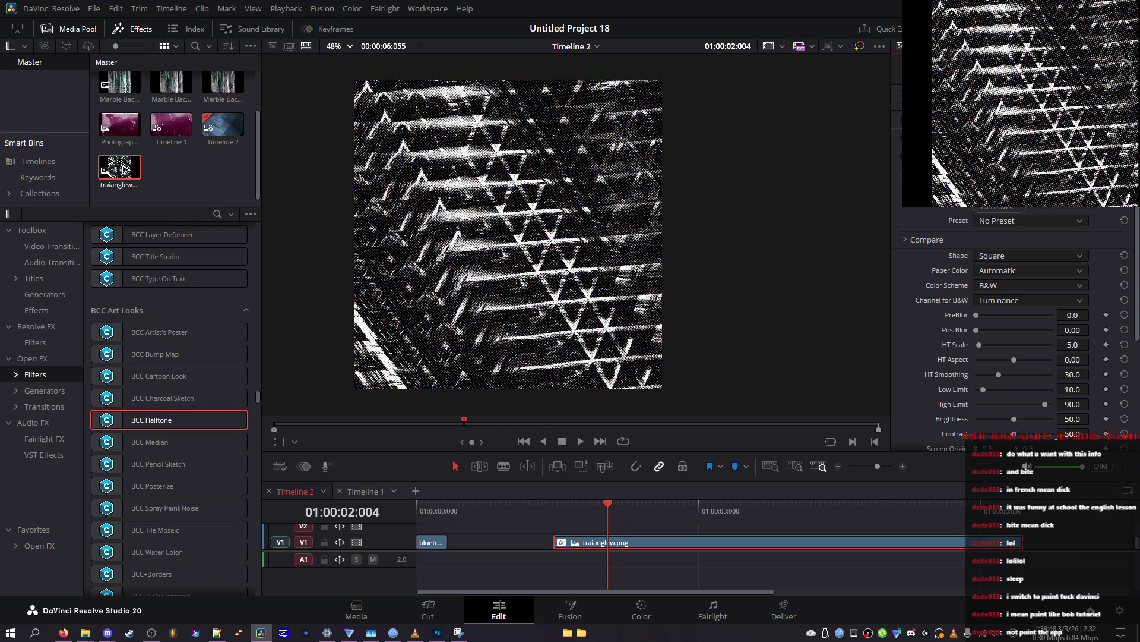
left_click(900, 138)
scroll(1015, 327, "down", 1)
scroll(1015, 327, "down", 1)
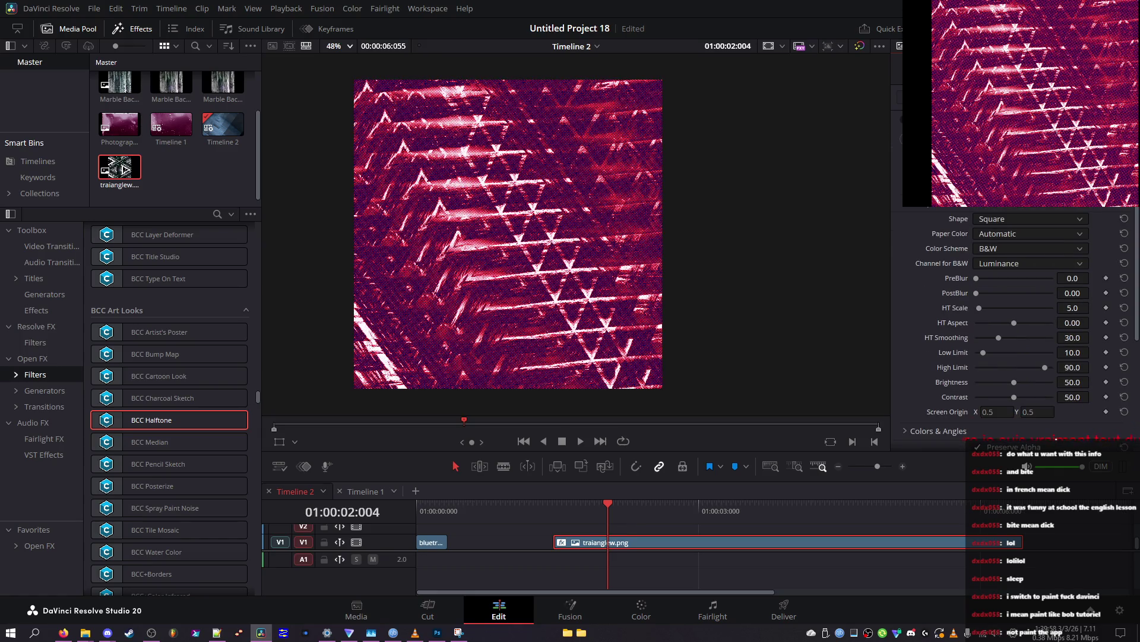
scroll(896, 311, "down", 8)
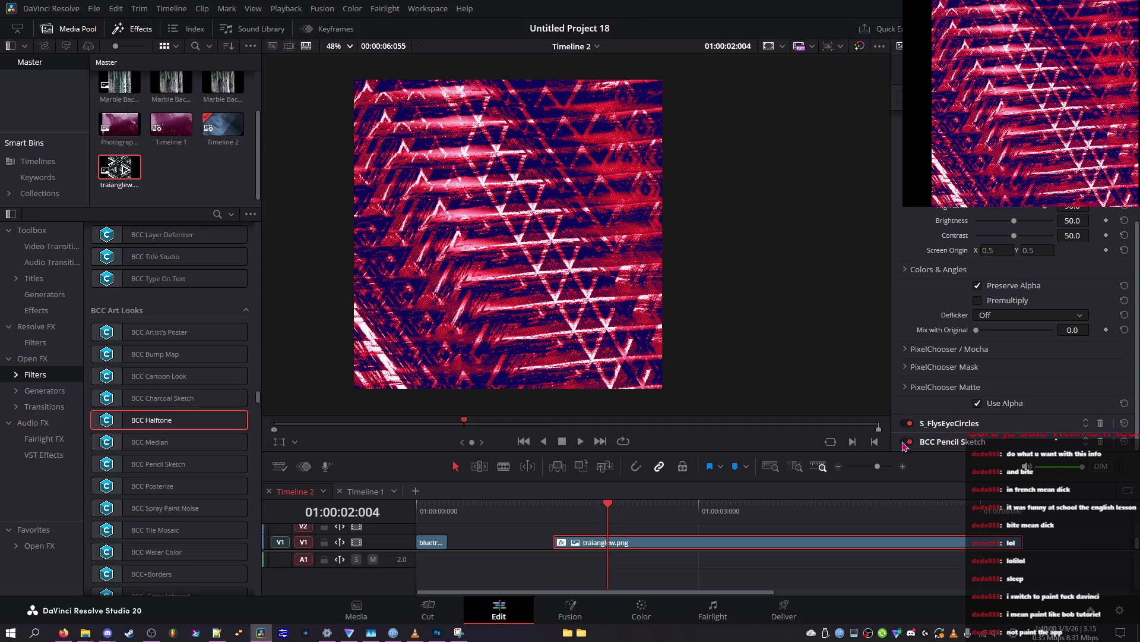
left_click(904, 442)
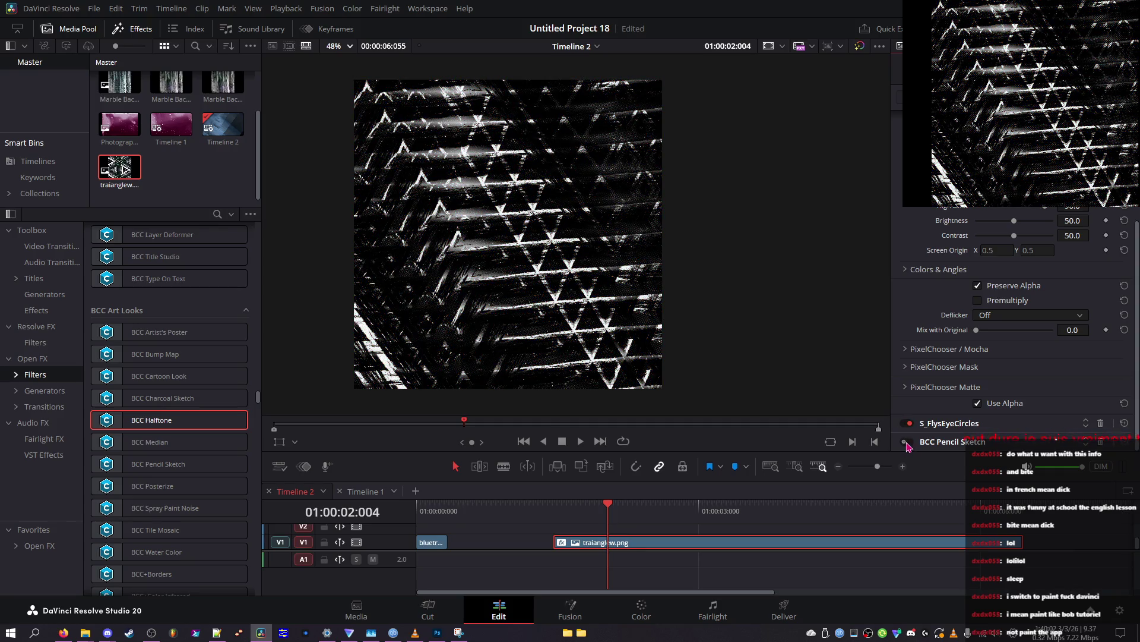
left_click(904, 441)
scroll(1041, 232, "up", 9)
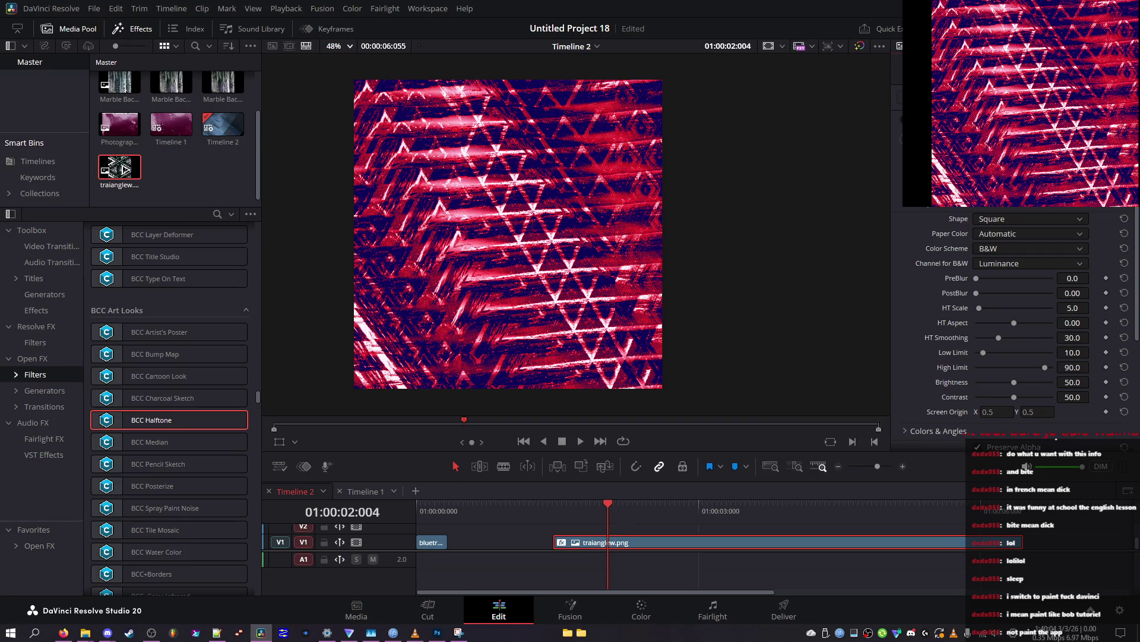
scroll(1016, 327, "up", 1)
scroll(1016, 326, "up", 1)
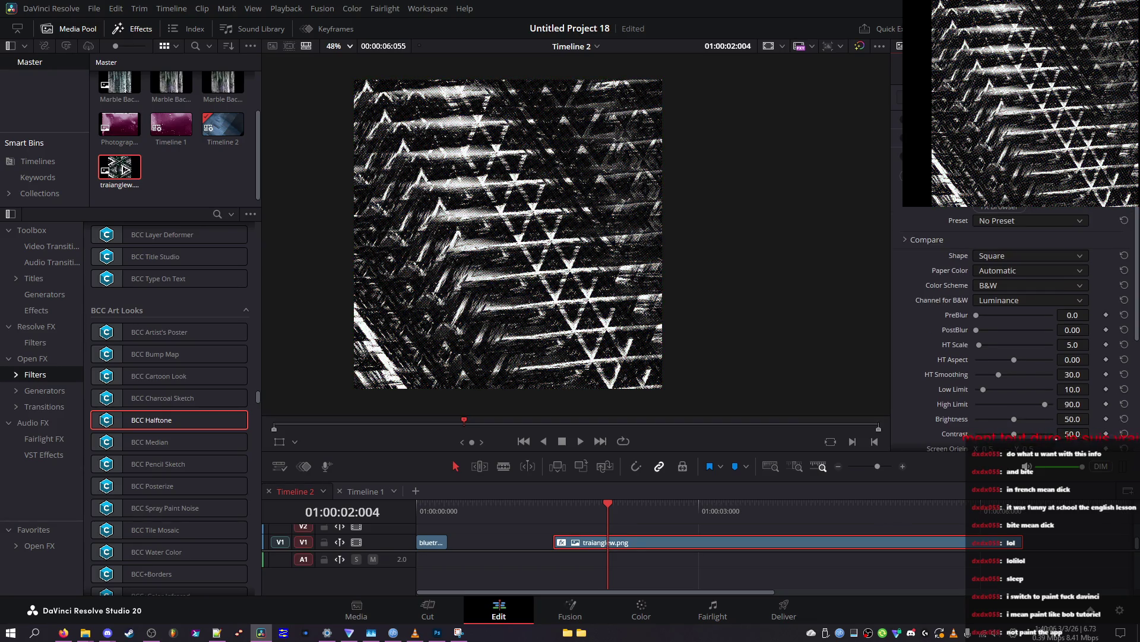
left_click(1014, 300)
left_click(1022, 341)
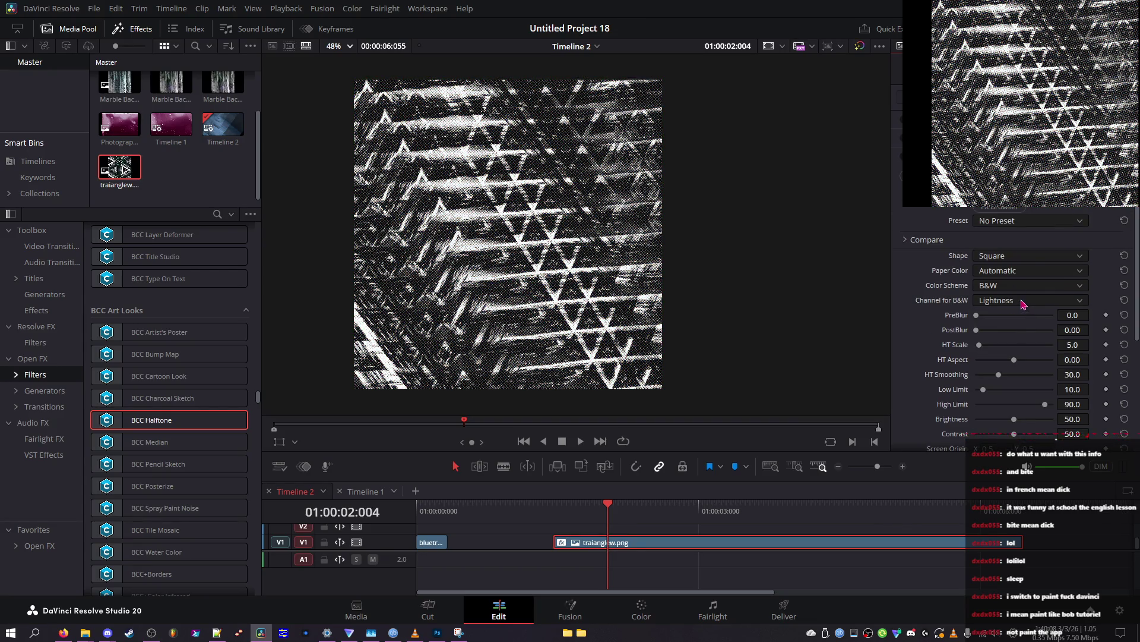
scroll(1022, 301, "up", 1)
scroll(1023, 305, "down", 2)
scroll(1024, 306, "up", 1)
scroll(1026, 308, "up", 1)
scroll(1033, 308, "down", 3)
scroll(1044, 309, "up", 2)
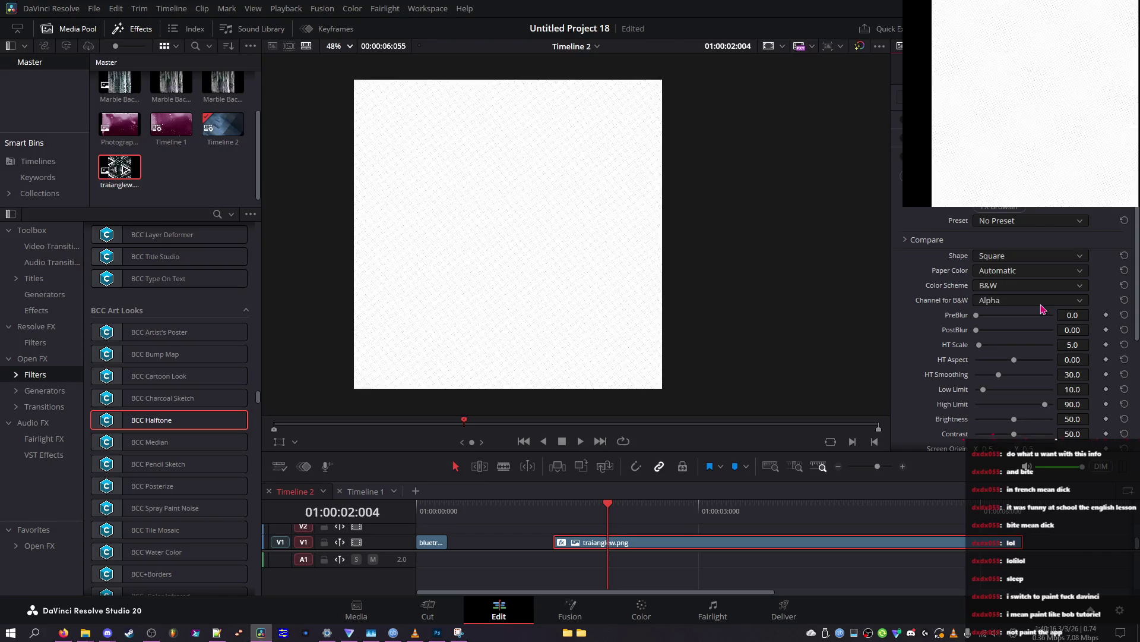
scroll(1046, 308, "up", 1)
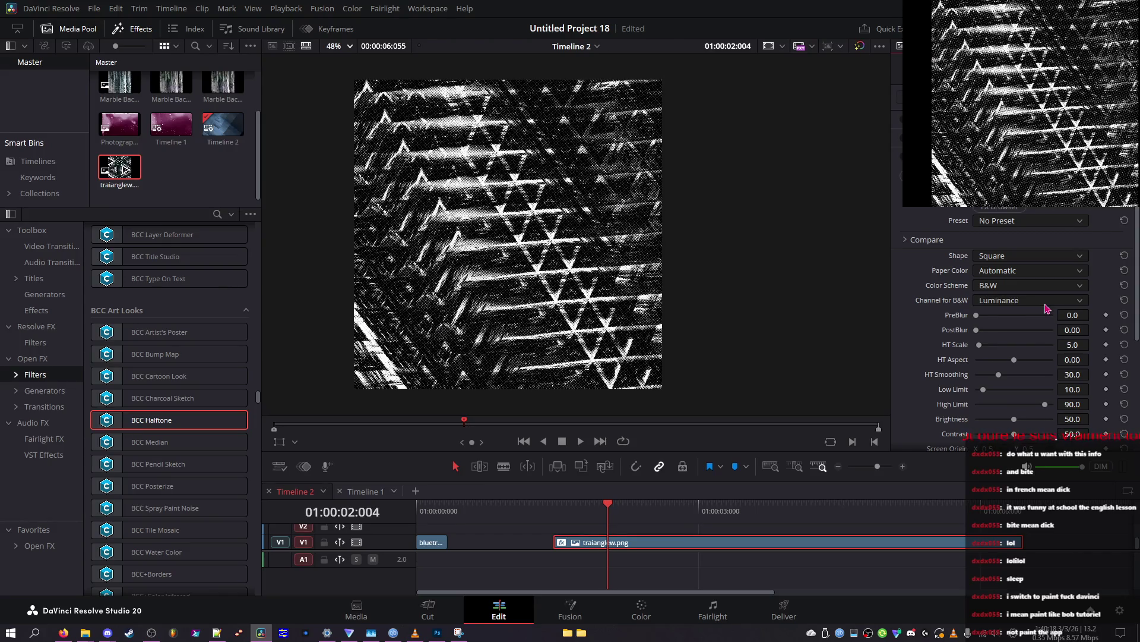
left_click(1043, 316)
Step: Set PreBlur to 0 and HT Aspect to -10.00, and zero HT Smoothing and Low Limit
mouse_move(1043, 316)
left_mouse_down()
mouse_move(951, 321)
mouse_move(986, 330)
mouse_move(955, 337)
left_mouse_up()
left_click_drag(1013, 360, 898, 354)
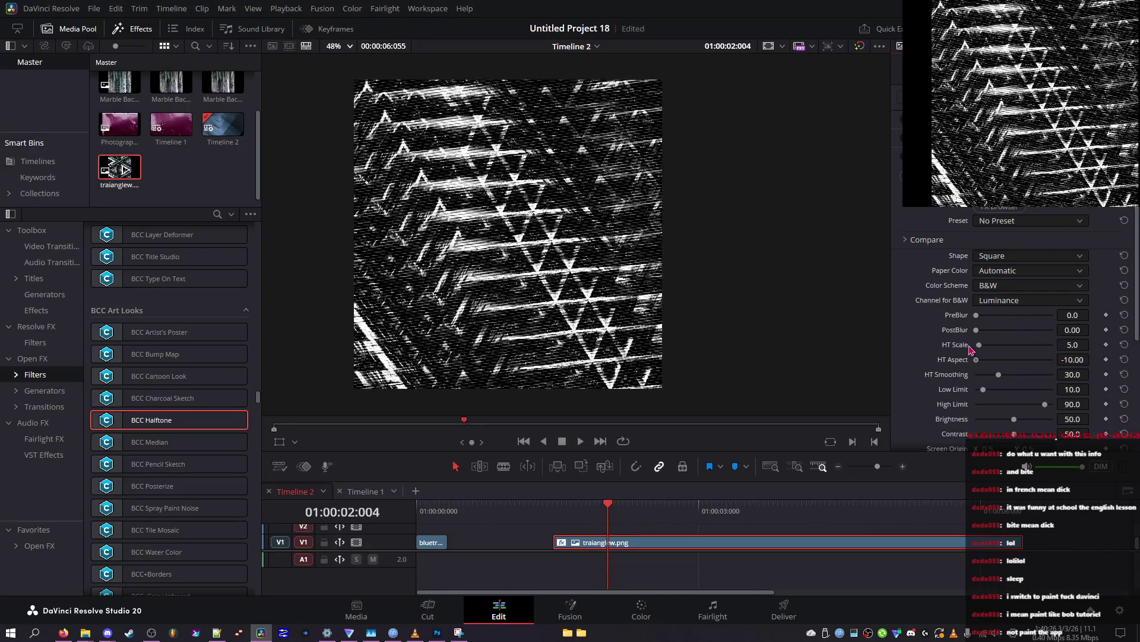
left_click_drag(977, 381, 910, 367)
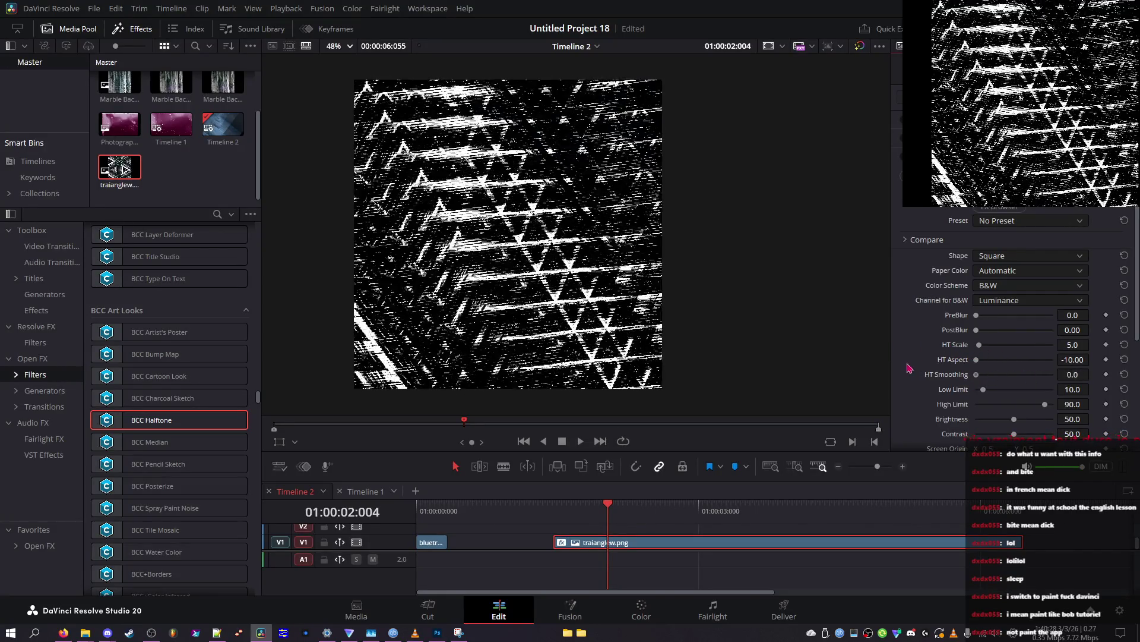
mouse_move(984, 390)
left_mouse_down()
mouse_move(1039, 419)
mouse_move(1024, 404)
left_mouse_up()
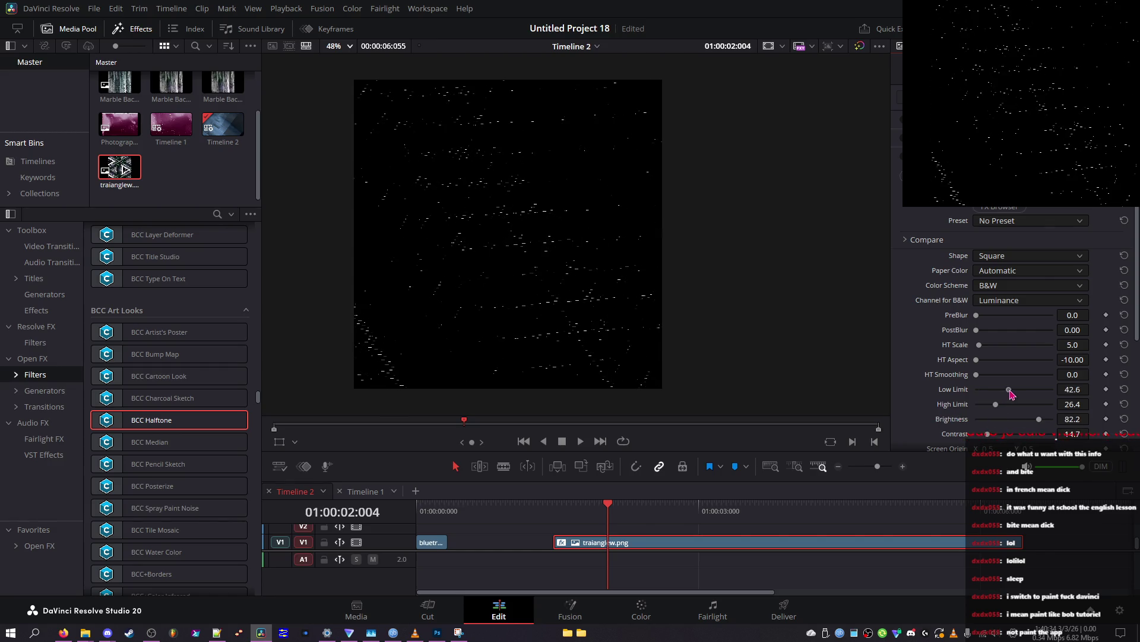
Step: Experiment with the High and Low Limits for a pink halftone
scroll(951, 392, "down", 3)
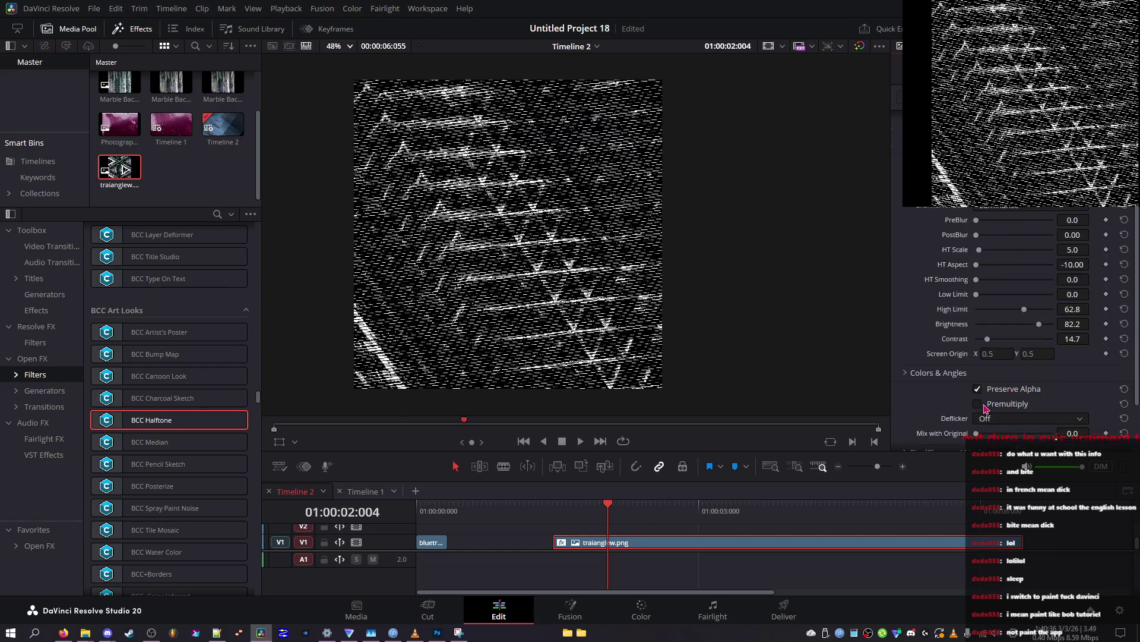
scroll(1003, 419, "down", 1)
scroll(965, 418, "down", 2)
mouse_move(976, 386)
left_mouse_down()
mouse_move(1005, 399)
mouse_move(1049, 392)
mouse_move(1002, 386)
left_mouse_up()
scroll(1004, 370, "up", 1)
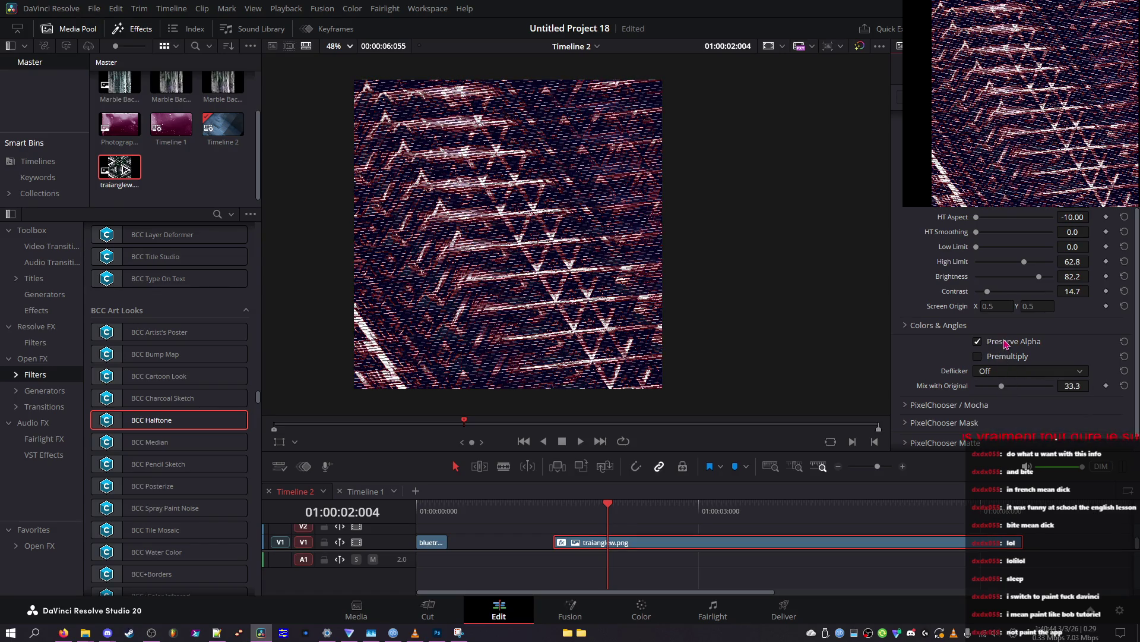
scroll(1005, 343, "up", 2)
double_click(1004, 309)
left_click_drag(975, 314, 1006, 296)
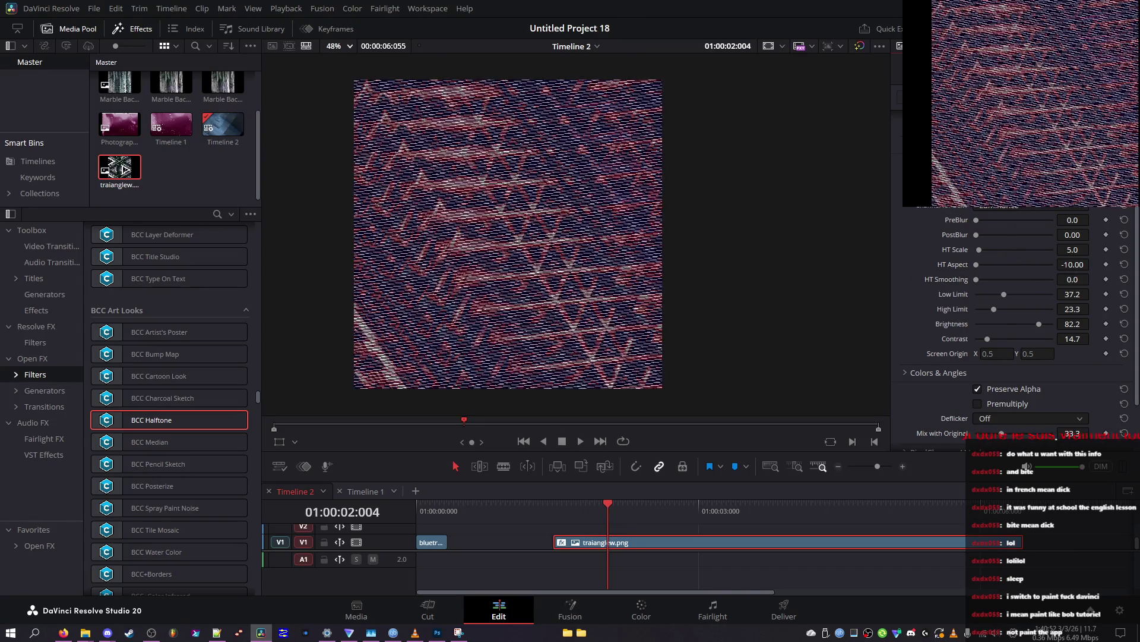
Step: Reset HT Smoothing, Low Limit, High Limit, Brightness and Mix with Original to defaults
left_click(1125, 279)
left_click(1125, 294)
left_click(1125, 309)
left_click(1125, 324)
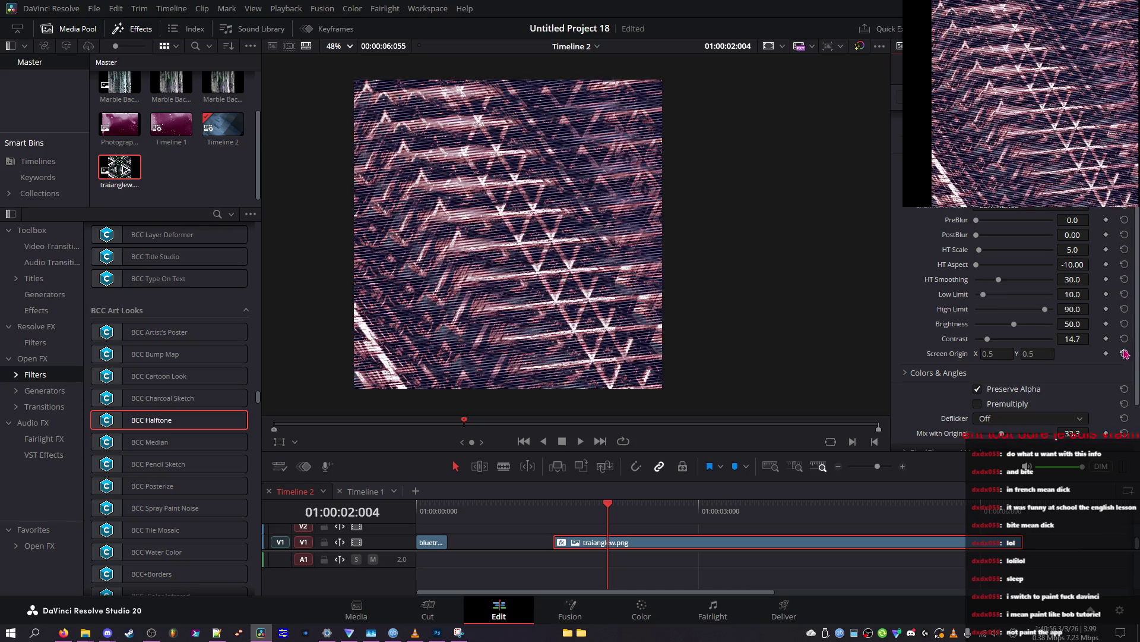
left_click(1128, 372)
scroll(1126, 357, "down", 2)
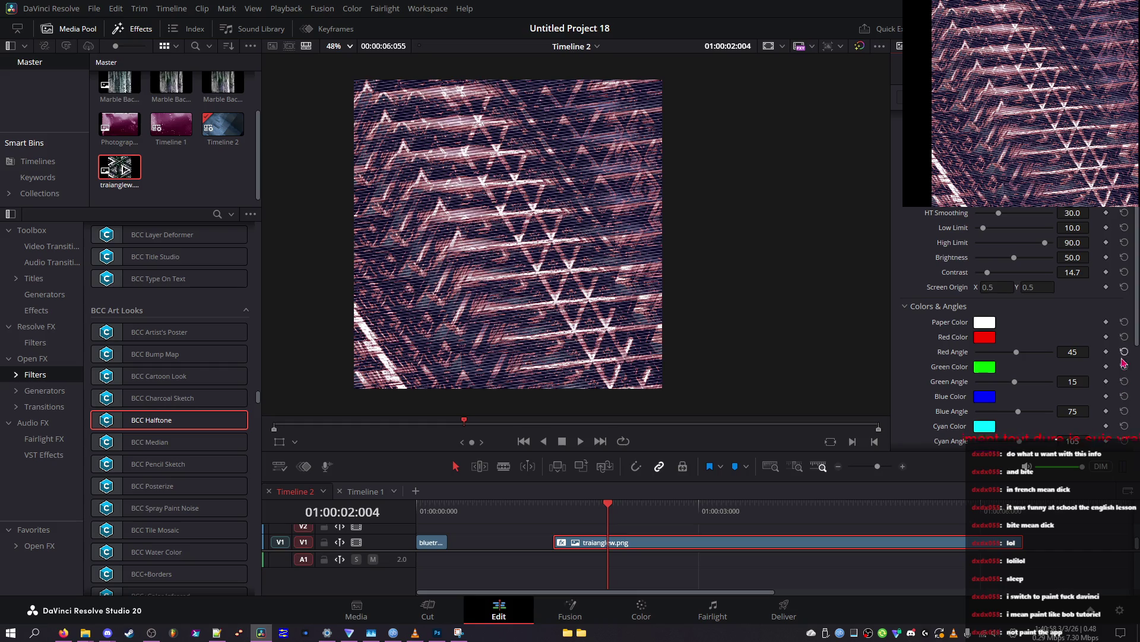
left_click(1082, 309)
left_click(1124, 370)
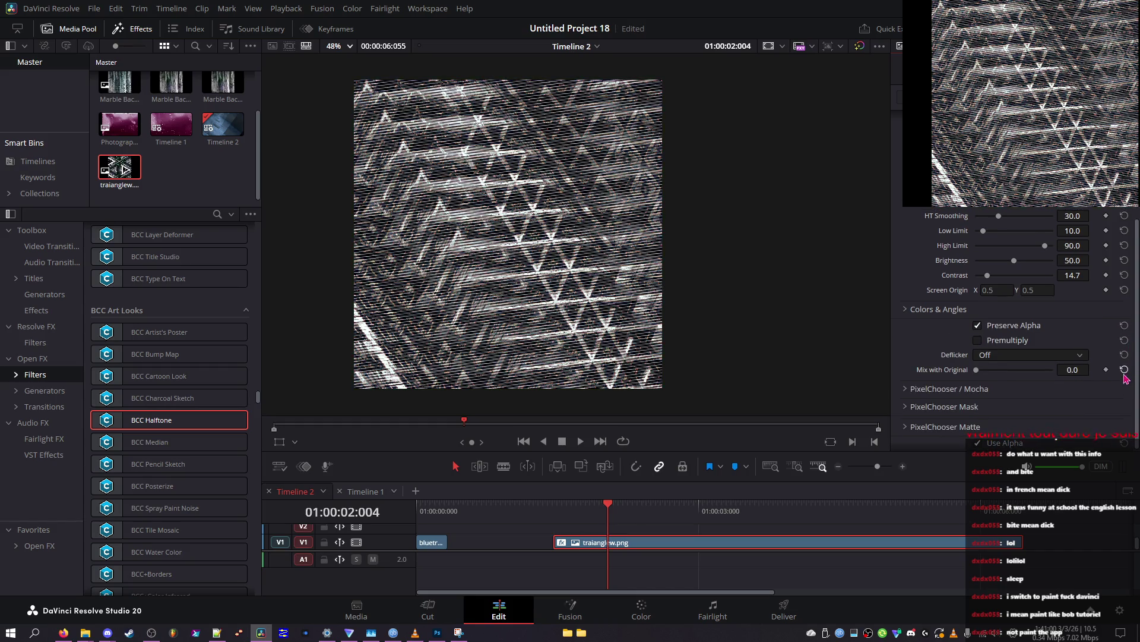
scroll(1036, 344, "up", 5)
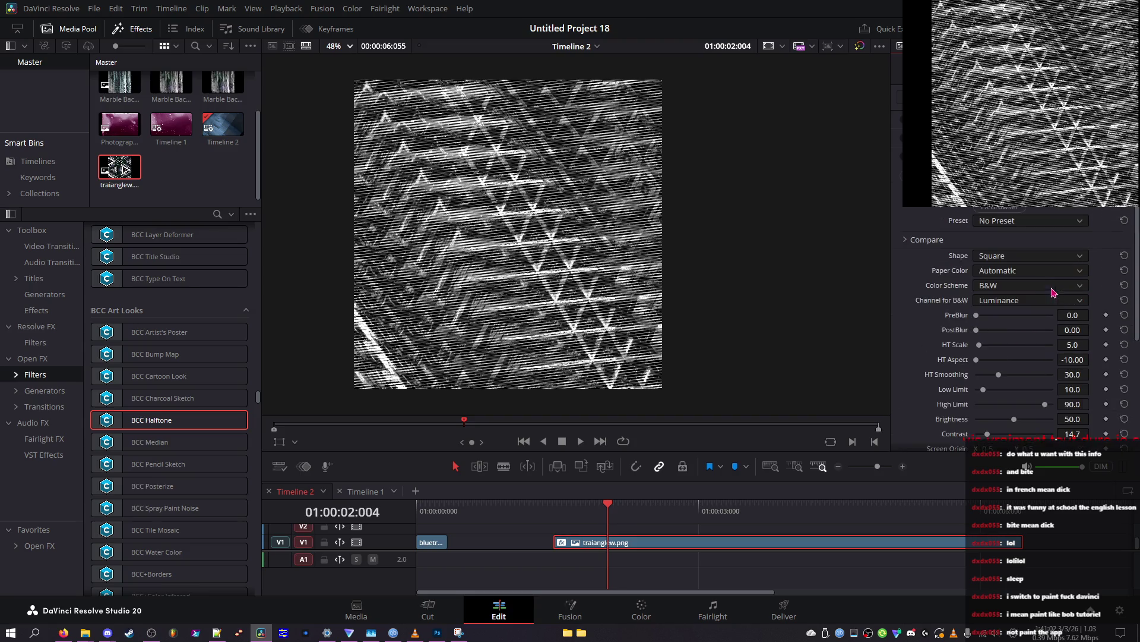
left_click(1037, 220)
Step: Apply the BlurredContrast preset and scroll through the other halftone presets
left_click(1038, 229)
scroll(1034, 225, "down", 1)
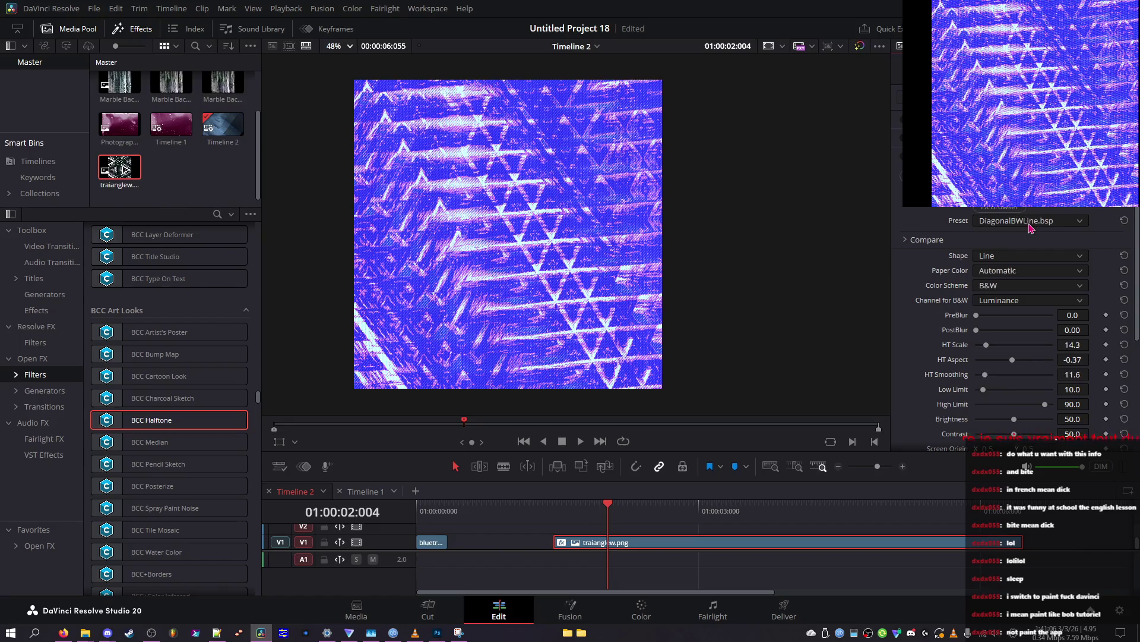
scroll(1030, 224, "down", 3)
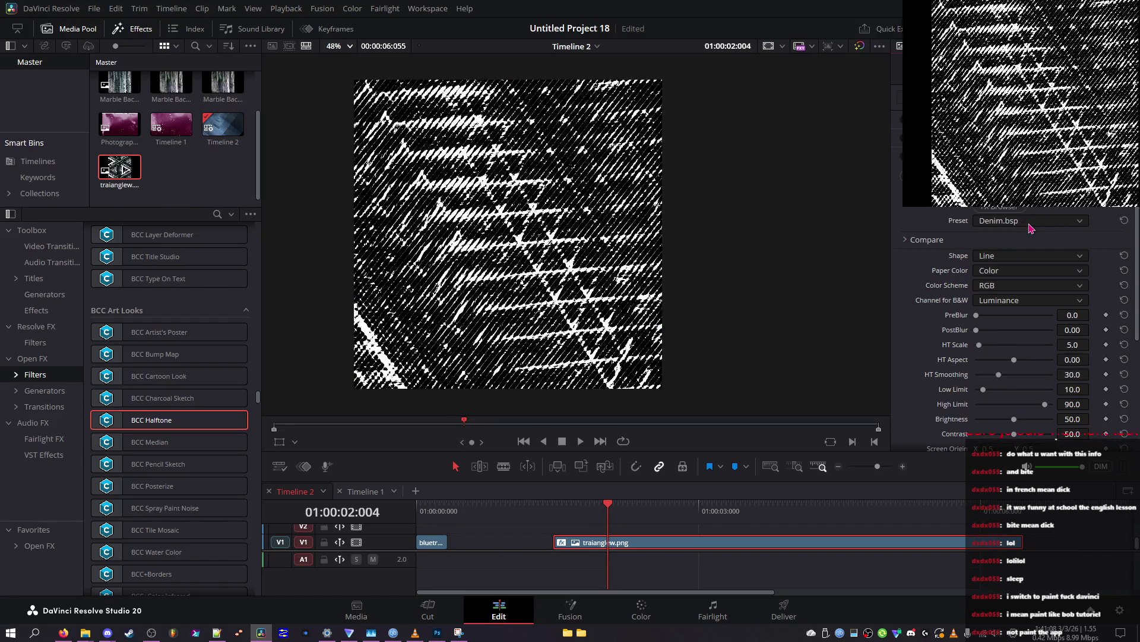
scroll(1030, 228, "down", 2)
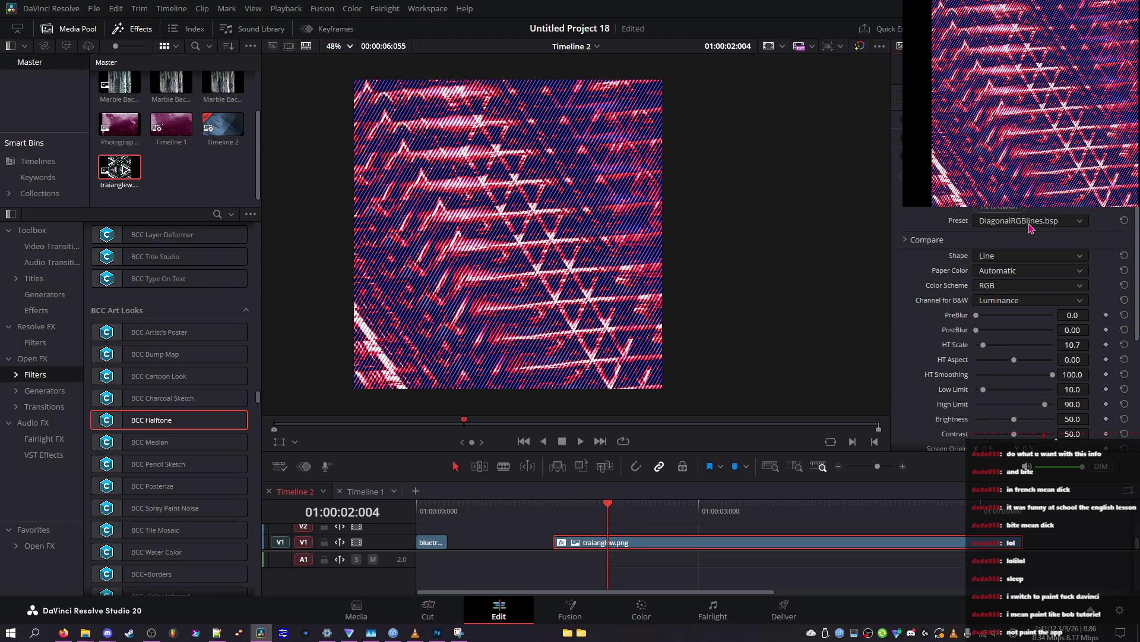
scroll(1030, 229, "down", 2)
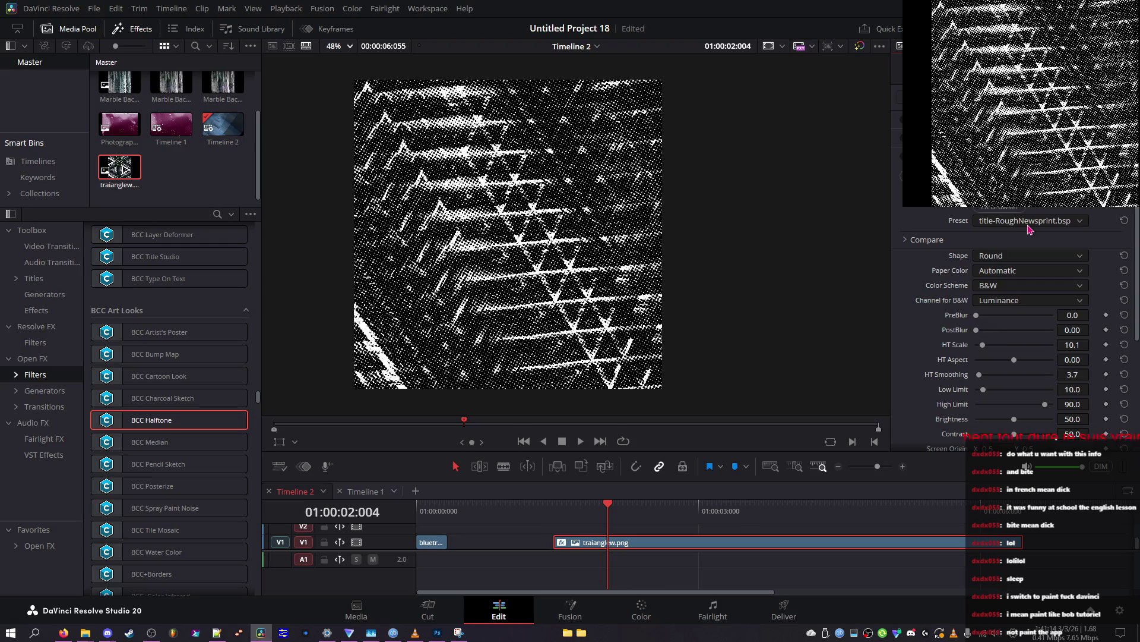
scroll(1030, 229, "down", 1)
scroll(1030, 230, "down", 2)
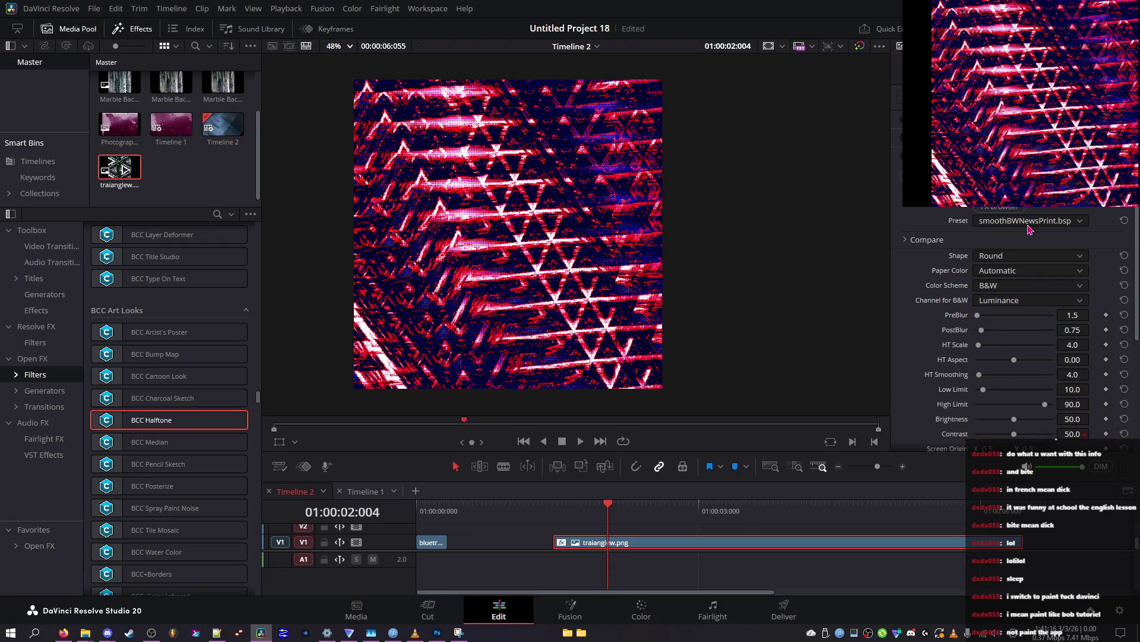
scroll(1030, 229, "down", 1)
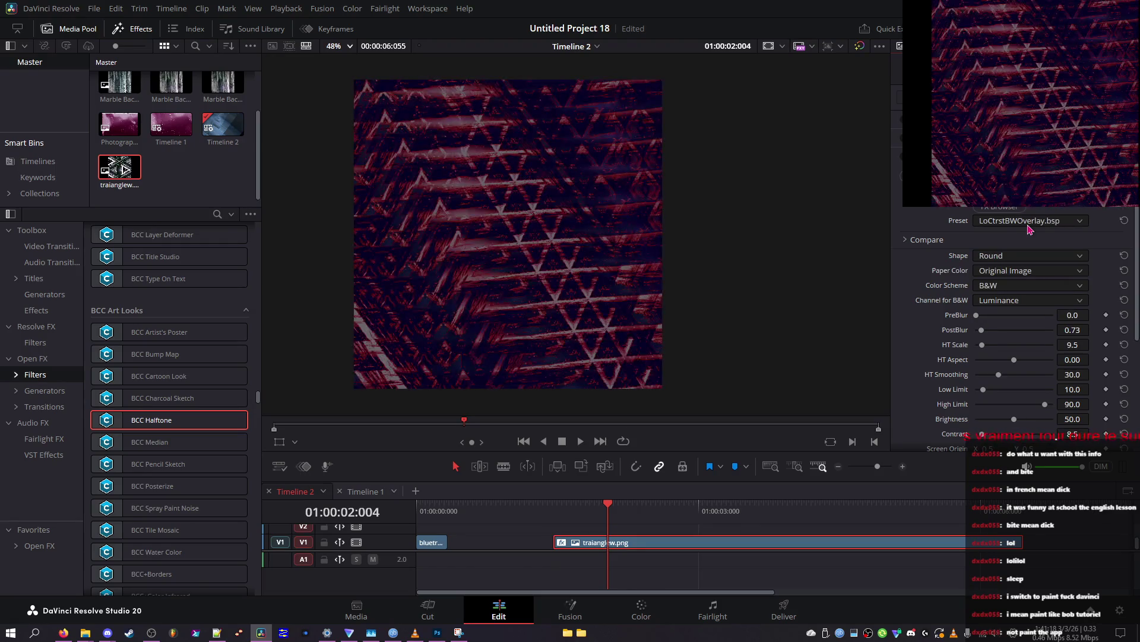
scroll(1030, 229, "up", 2)
scroll(1030, 230, "down", 2)
scroll(1030, 230, "down", 1)
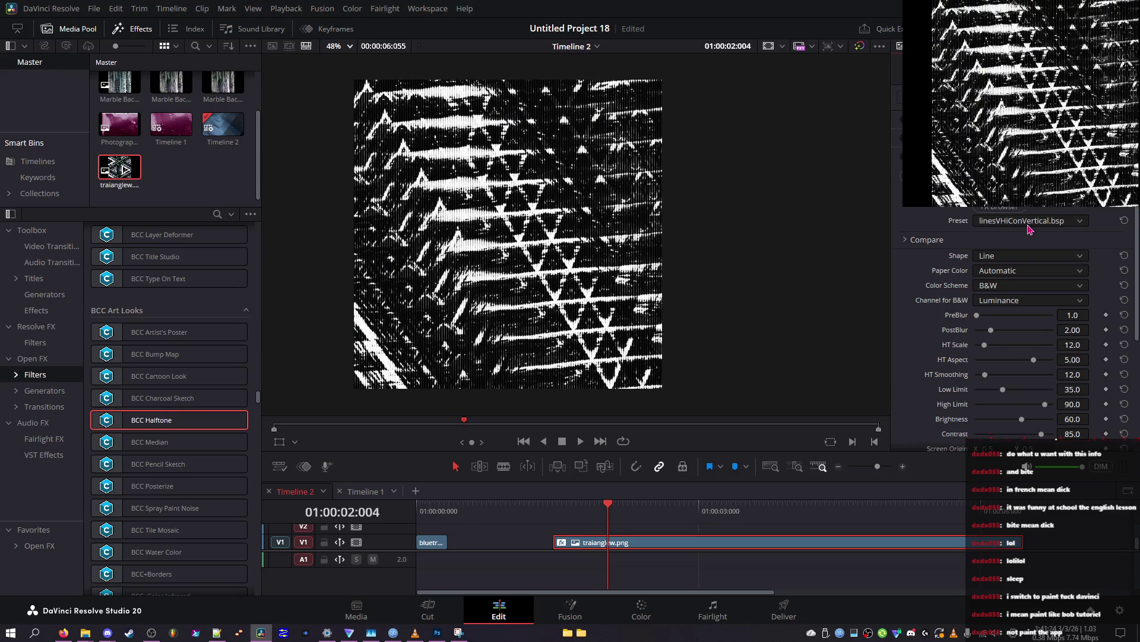
scroll(1030, 229, "down", 2)
scroll(1030, 229, "up", 1)
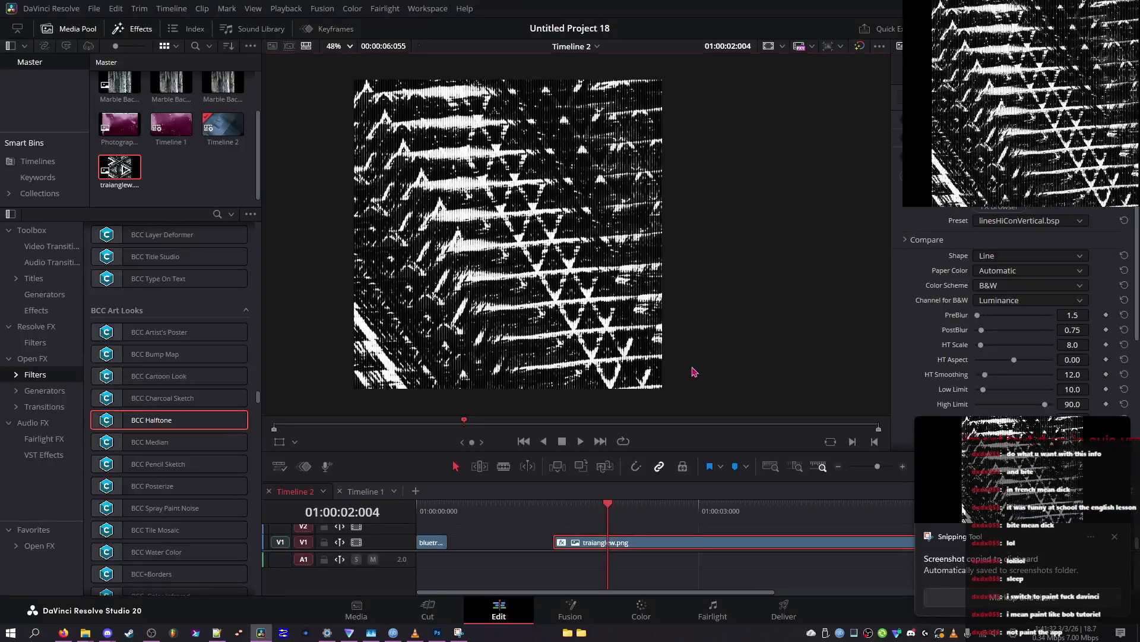
Step: Check the dot shape list, then keep auditioning presets until No Preset is active
left_click(1003, 257)
left_click(1013, 222)
left_click(1010, 264)
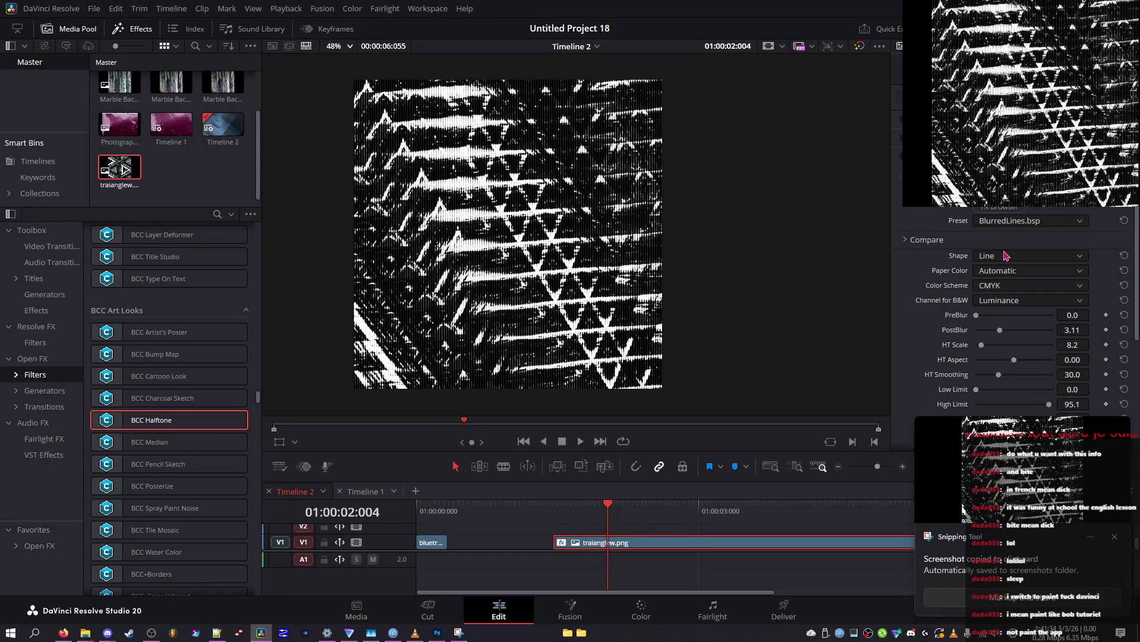
scroll(1014, 223, "up", 4)
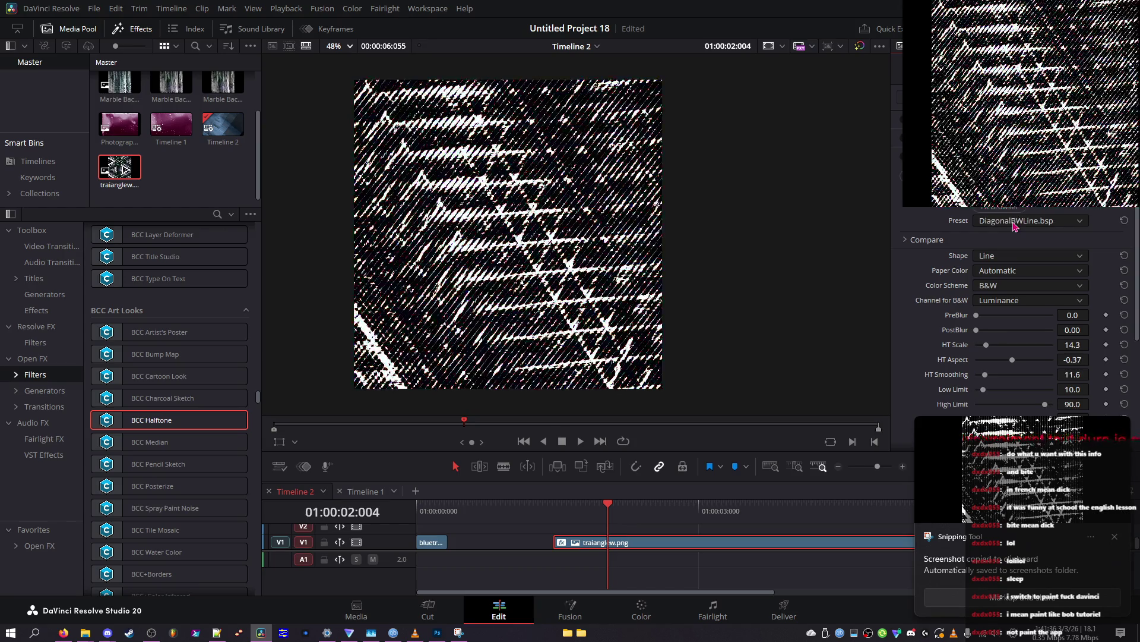
scroll(1015, 223, "down", 3)
scroll(1015, 223, "down", 3)
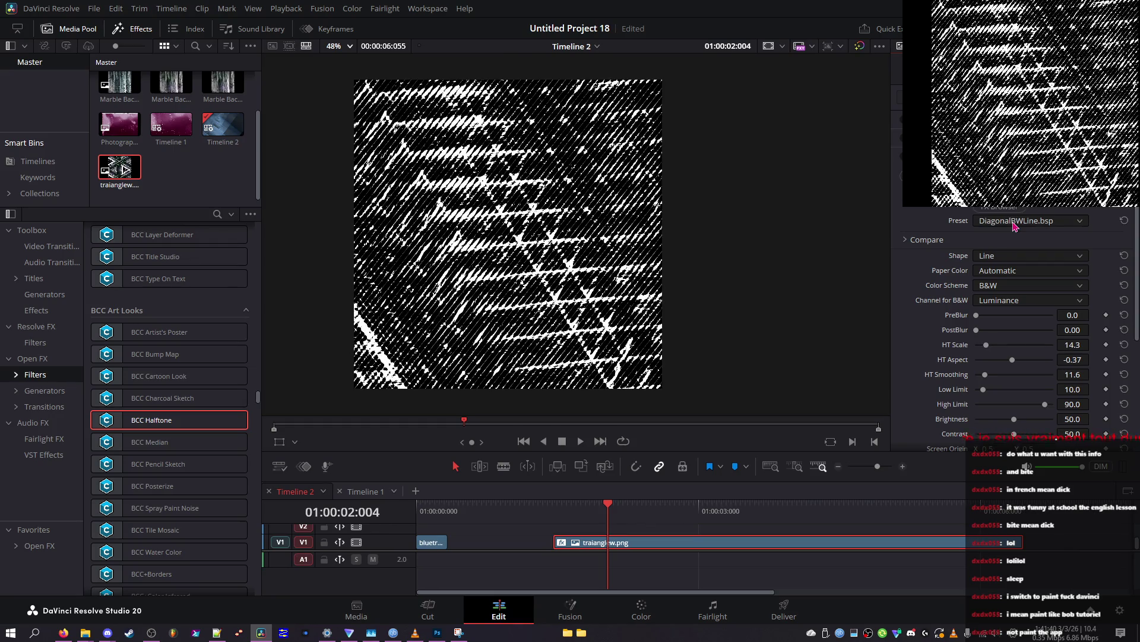
scroll(1015, 223, "down", 1)
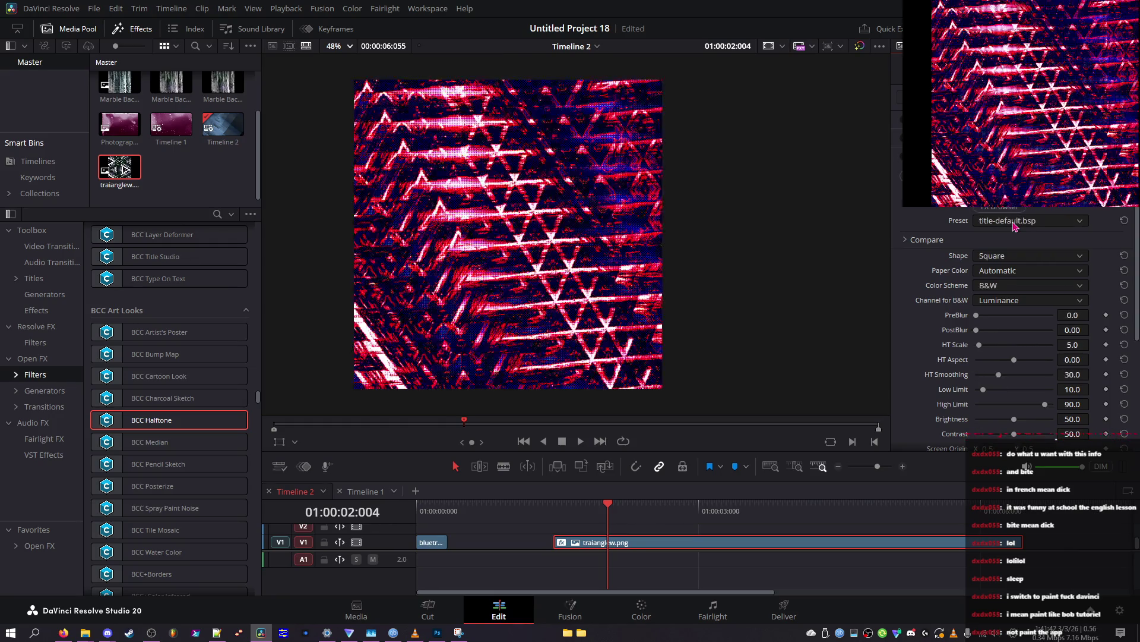
scroll(1014, 224, "down", 1)
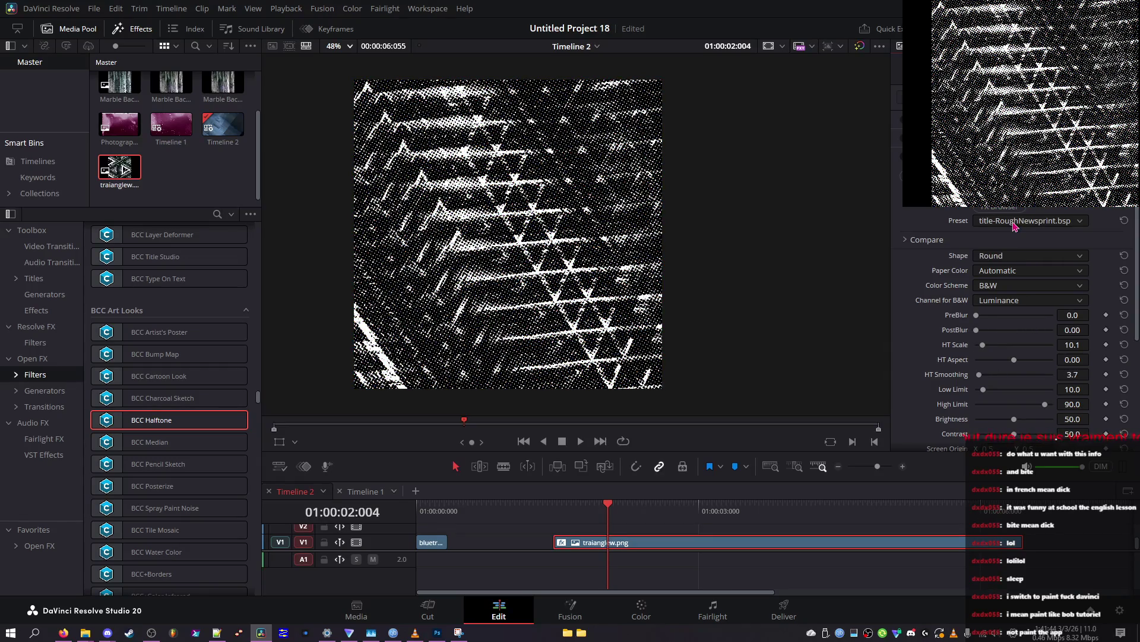
scroll(1014, 224, "down", 1)
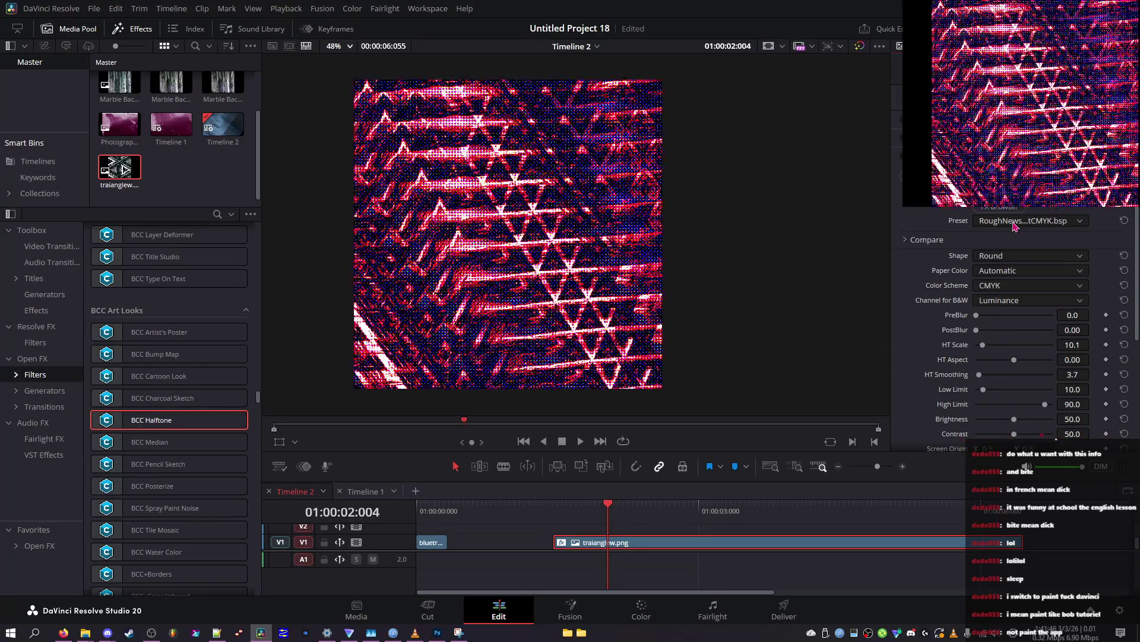
scroll(1015, 226, "down", 1)
scroll(1015, 226, "down", 4)
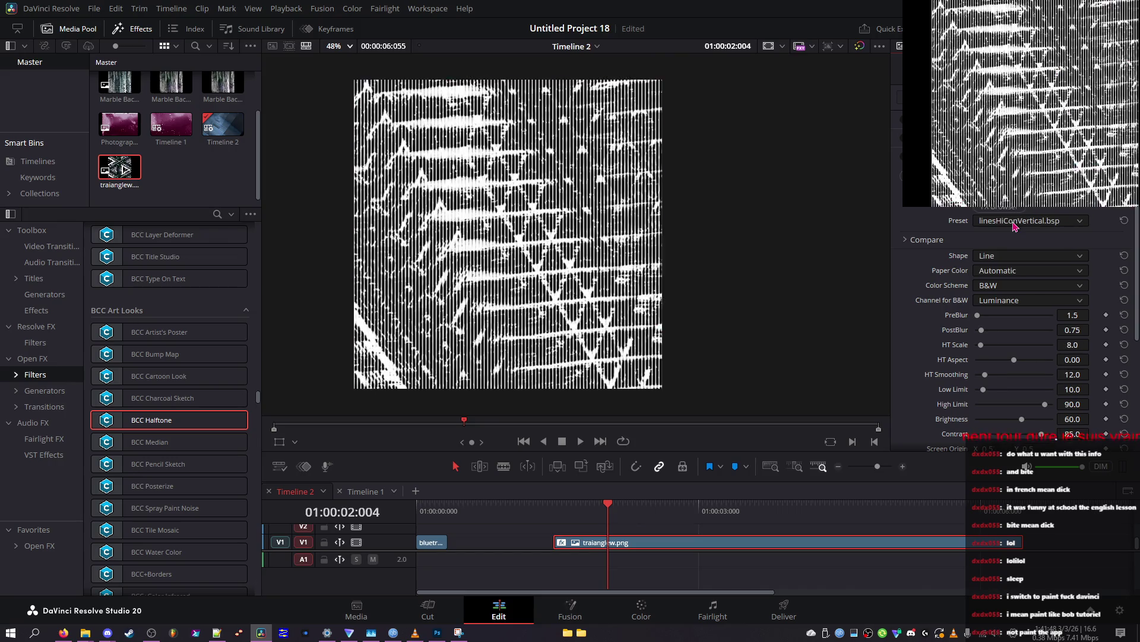
scroll(1015, 226, "down", 1)
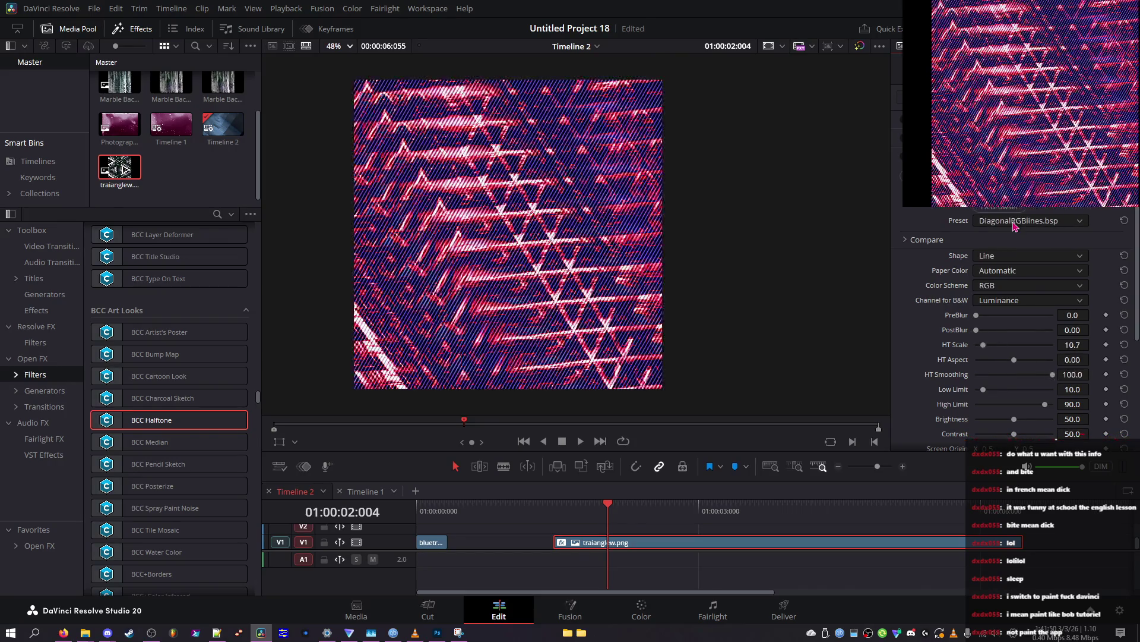
scroll(1014, 226, "down", 2)
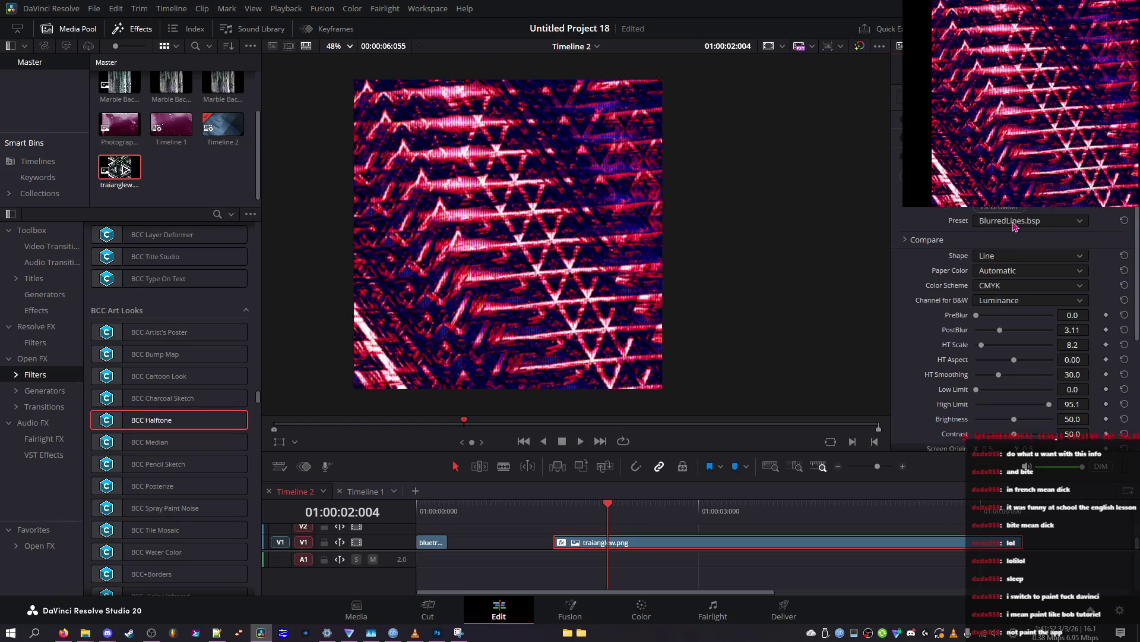
scroll(1014, 226, "down", 1)
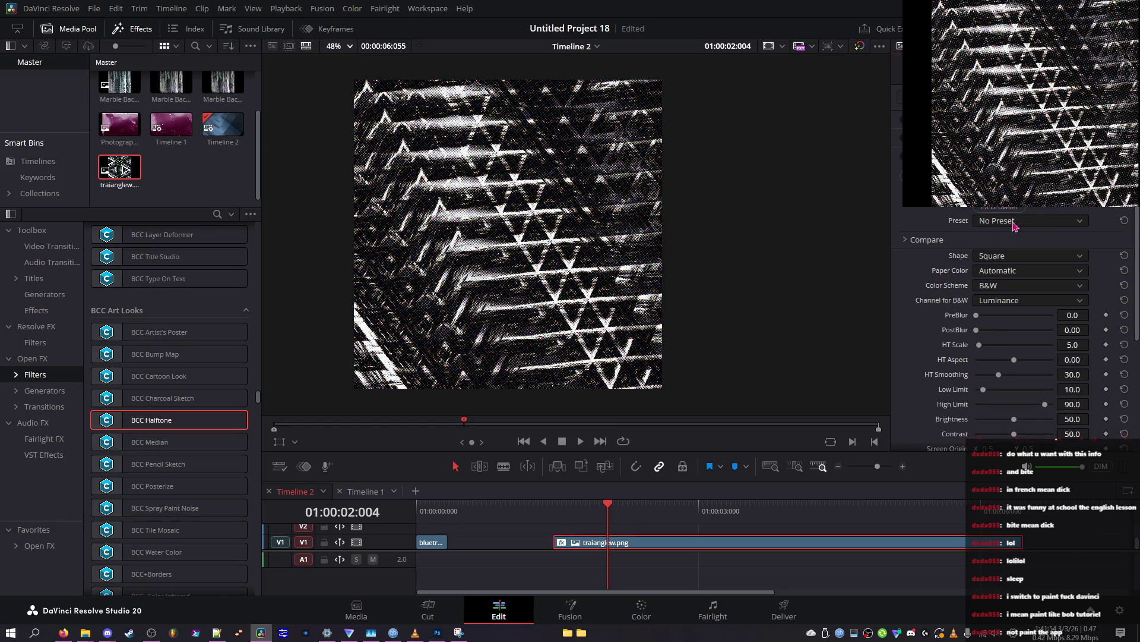
left_click(1014, 225)
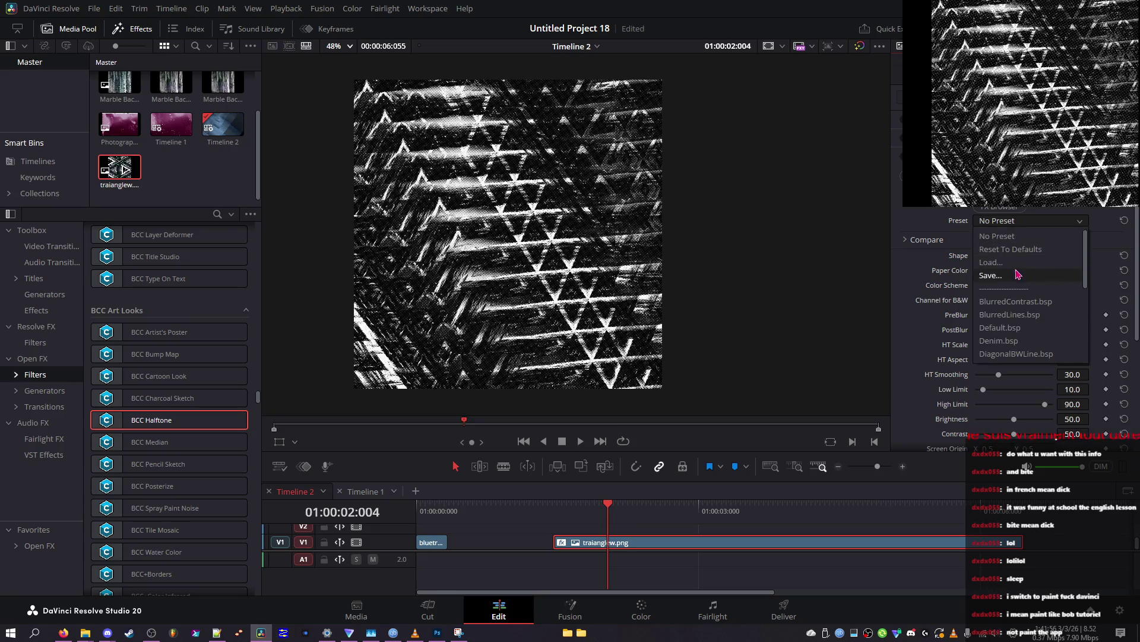
Step: Switch from BlurredLines to Denim.bsp, raising PostBlur to 7.98, Low Limit to 25.6, HT Smoothing to 100
left_click(1014, 243)
scroll(1014, 226, "up", 1)
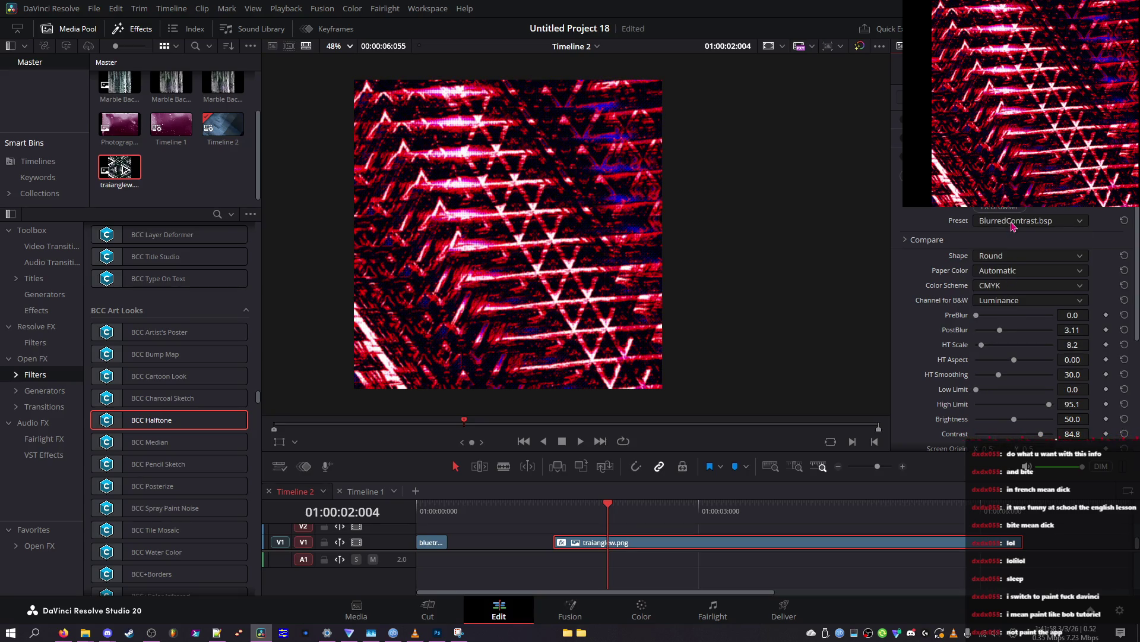
scroll(1013, 226, "down", 2)
mouse_move(991, 315)
left_mouse_down()
mouse_move(1043, 319)
mouse_move(880, 319)
mouse_move(1022, 349)
mouse_move(932, 349)
mouse_move(997, 363)
mouse_move(944, 363)
mouse_move(1006, 350)
left_mouse_up()
mouse_move(1011, 393)
left_mouse_down()
mouse_move(999, 400)
mouse_move(1068, 400)
left_mouse_up()
mouse_move(998, 391)
left_mouse_down()
mouse_move(1043, 388)
mouse_move(1049, 360)
mouse_move(977, 348)
mouse_move(987, 330)
mouse_move(984, 349)
mouse_move(1037, 330)
left_mouse_up()
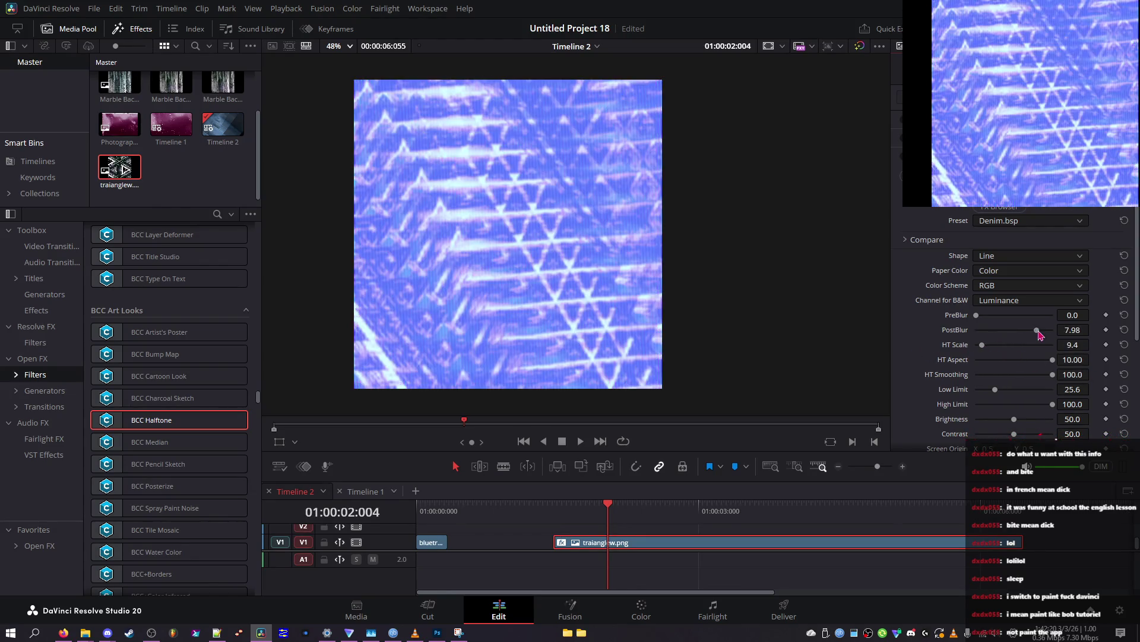
Step: Add BCC Median from BCC Art Looks to the triangle clip and expand its Inspector section
double_click(174, 442)
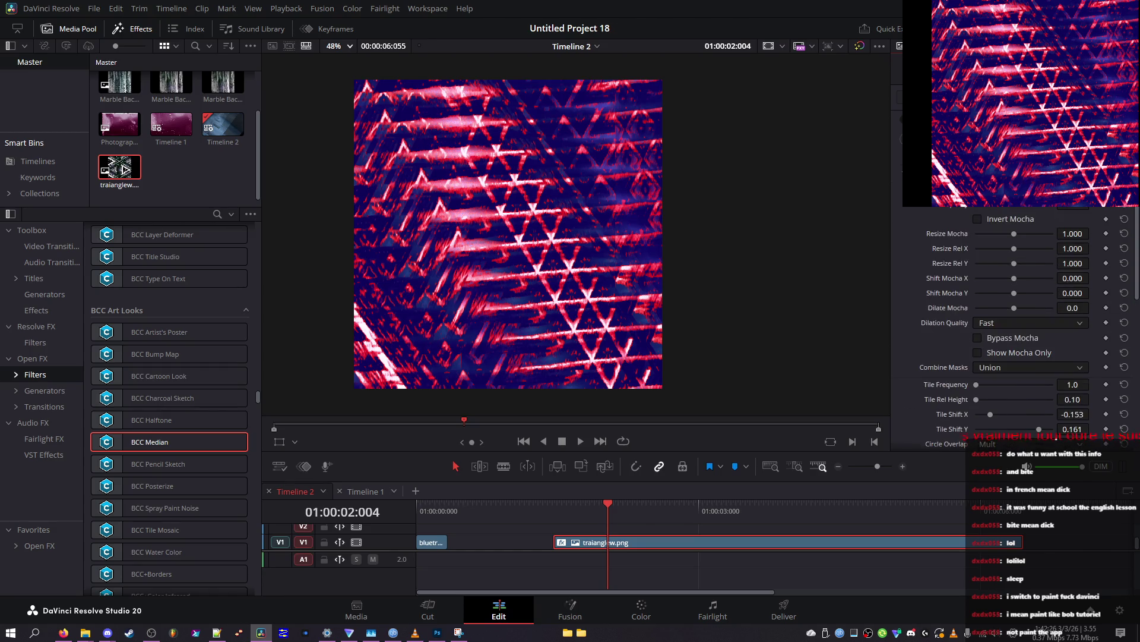
scroll(152, 437, "down", 3)
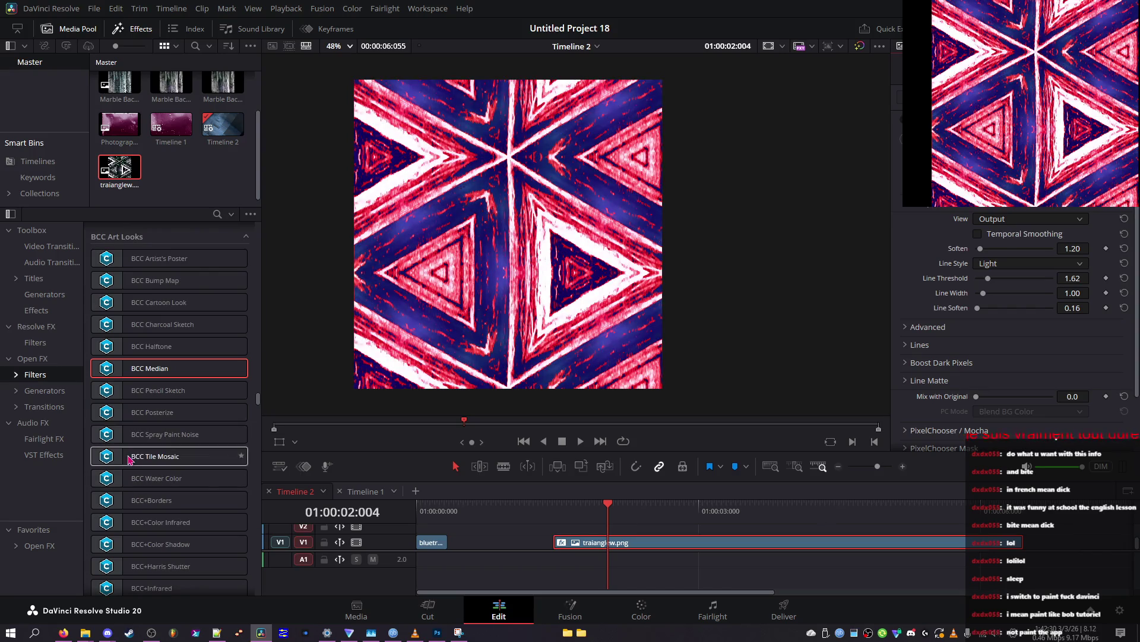
scroll(134, 449, "up", 3)
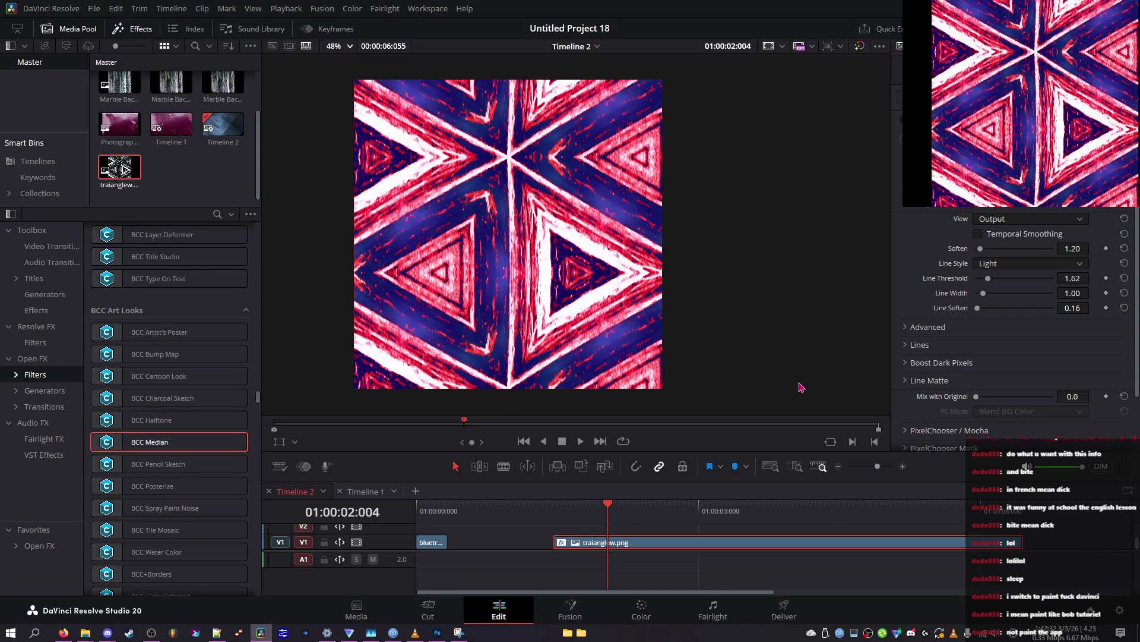
left_click(643, 528)
key("ctrl+z")
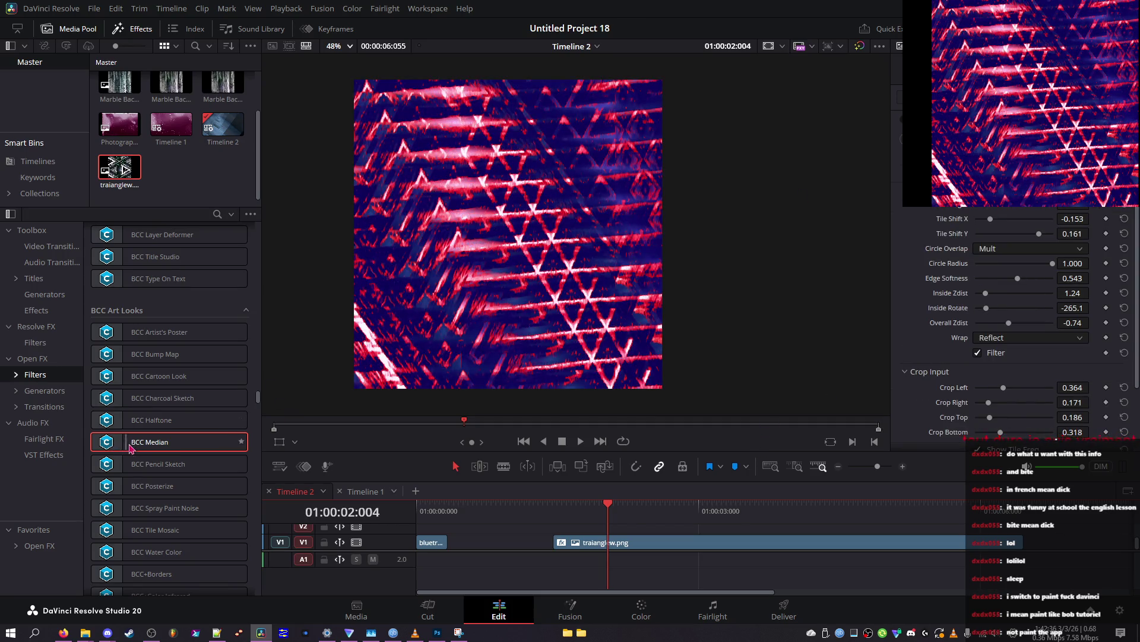
scroll(124, 421, "down", 10)
scroll(900, 379, "down", 3)
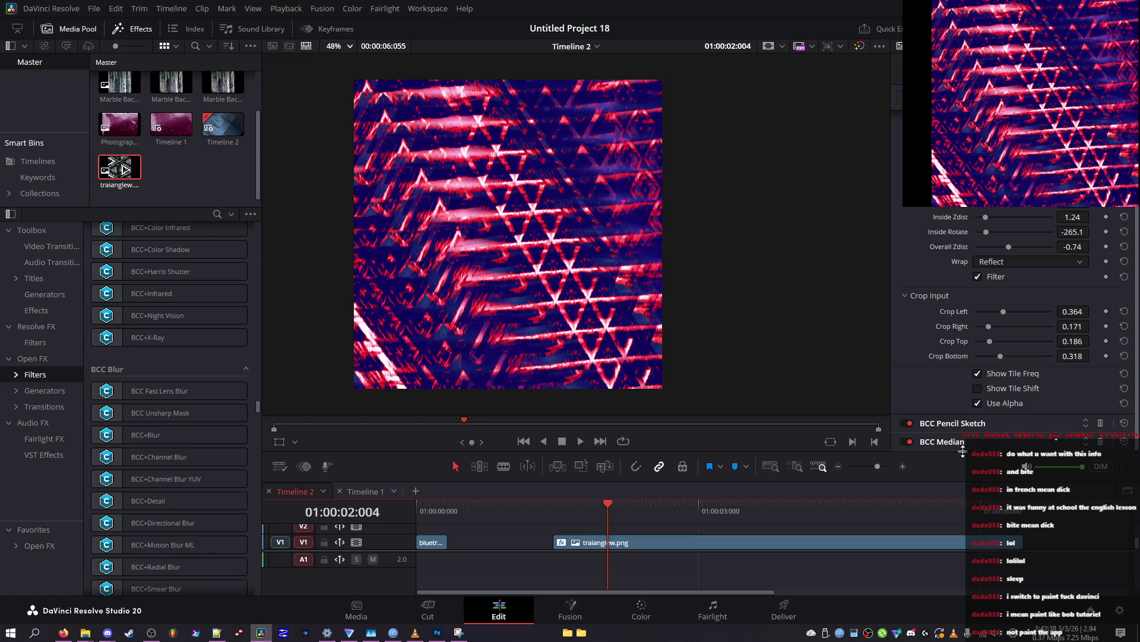
left_click(942, 441)
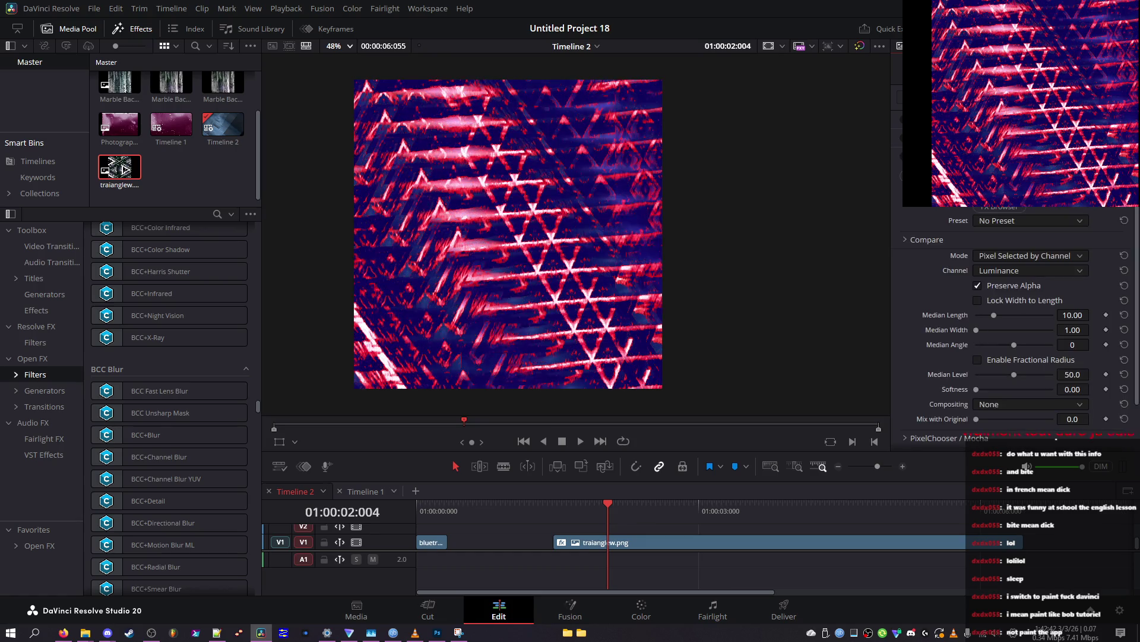
Step: Try the angled_stroke2 Median preset, then scroll the preset list back to Default2.bsp
left_click(996, 221)
left_click(1004, 302)
scroll(1018, 227, "down", 3)
scroll(1018, 227, "down", 3)
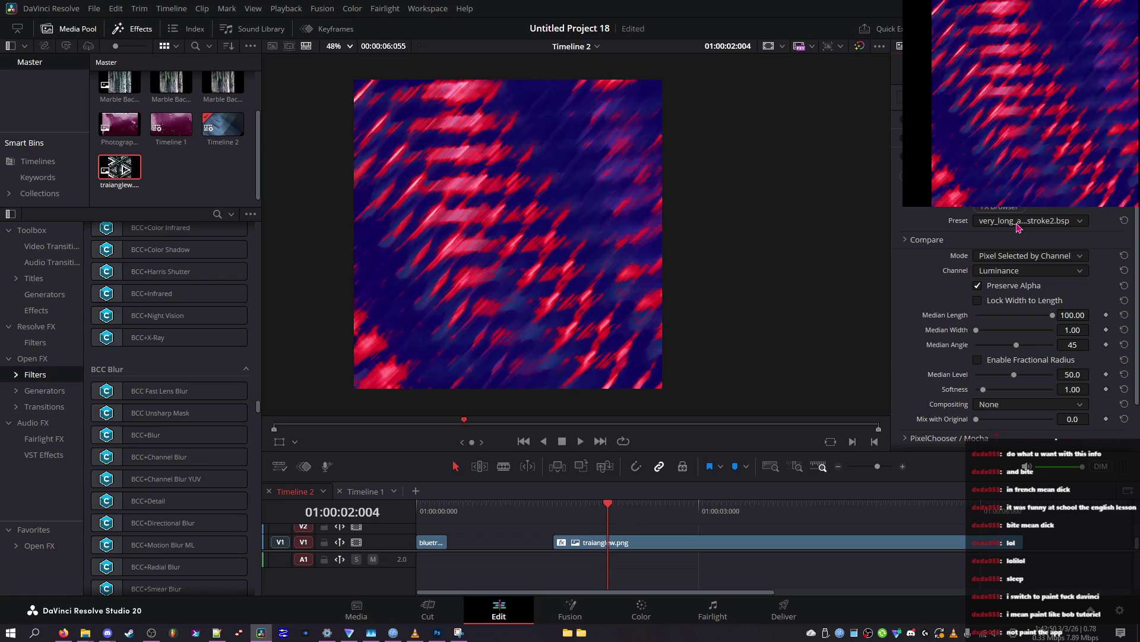
scroll(1019, 227, "up", 2)
scroll(1018, 227, "down", 2)
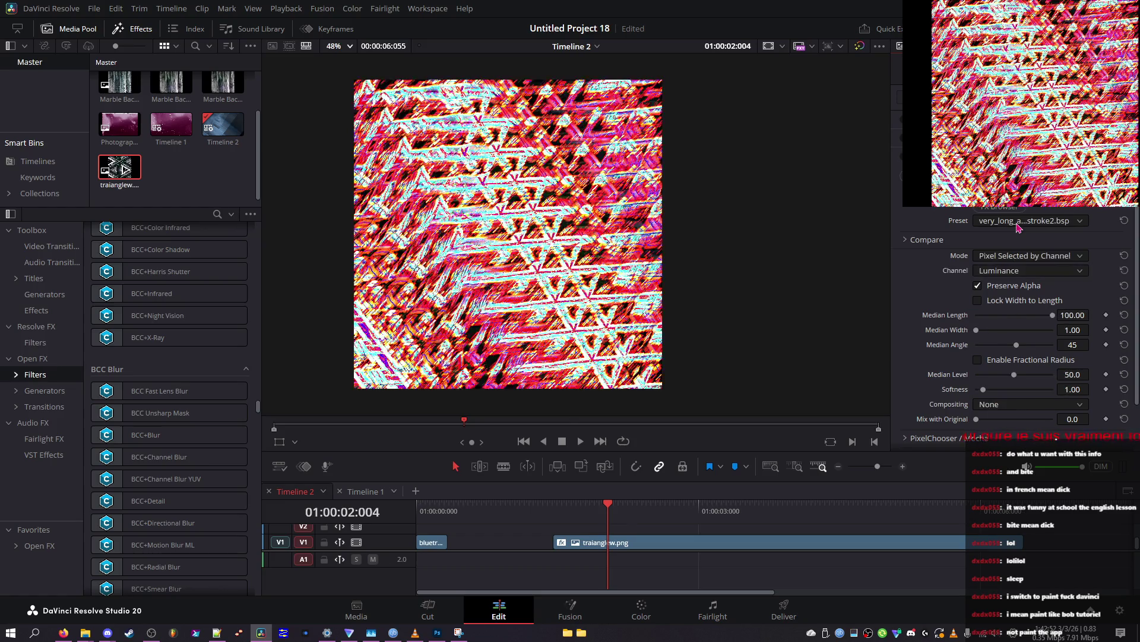
scroll(1018, 227, "up", 3)
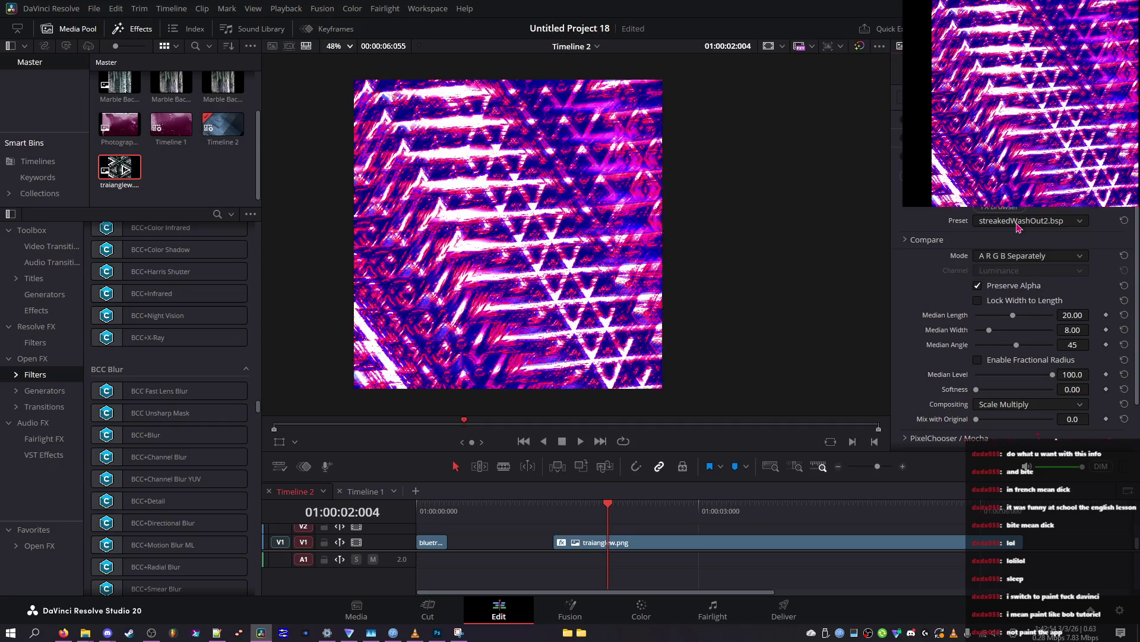
scroll(1018, 227, "up", 3)
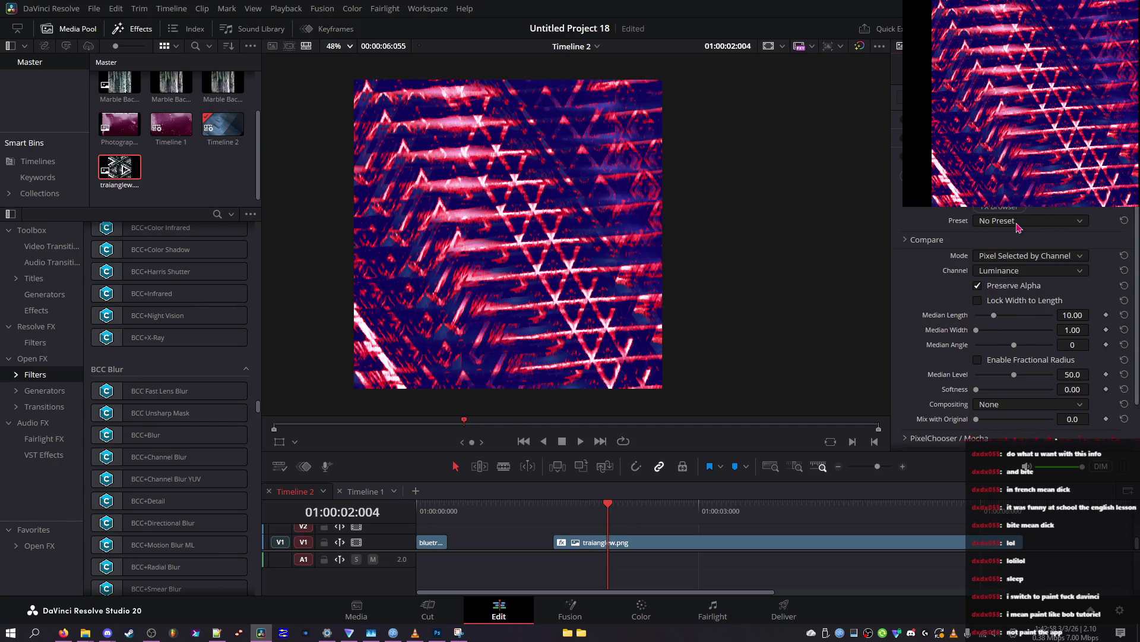
scroll(1015, 225, "down", 3)
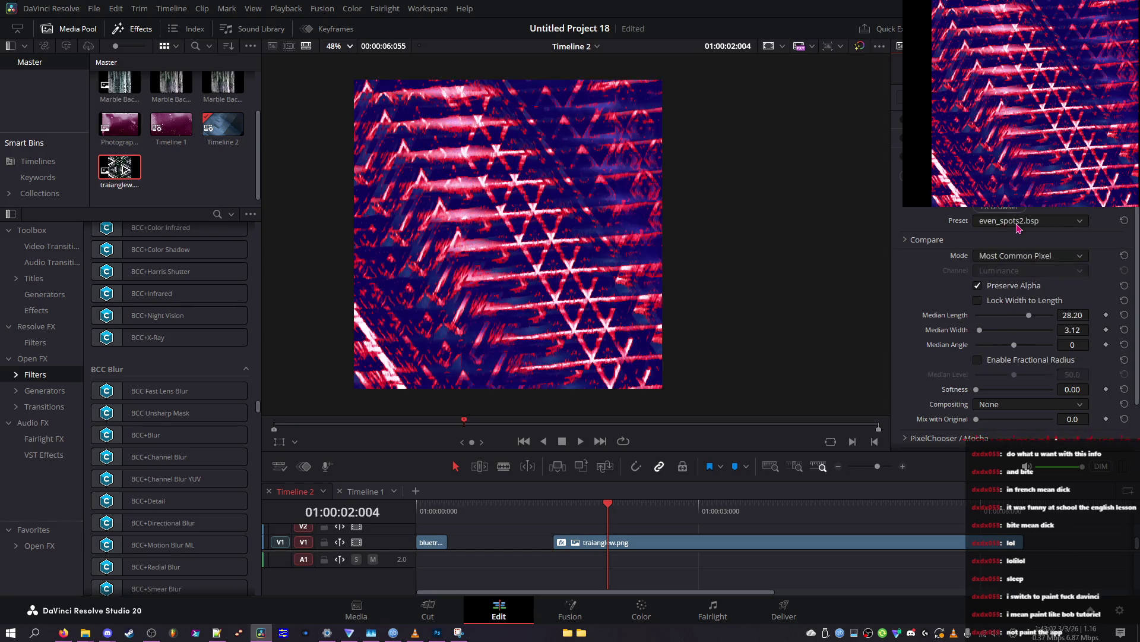
scroll(1018, 227, "up", 2)
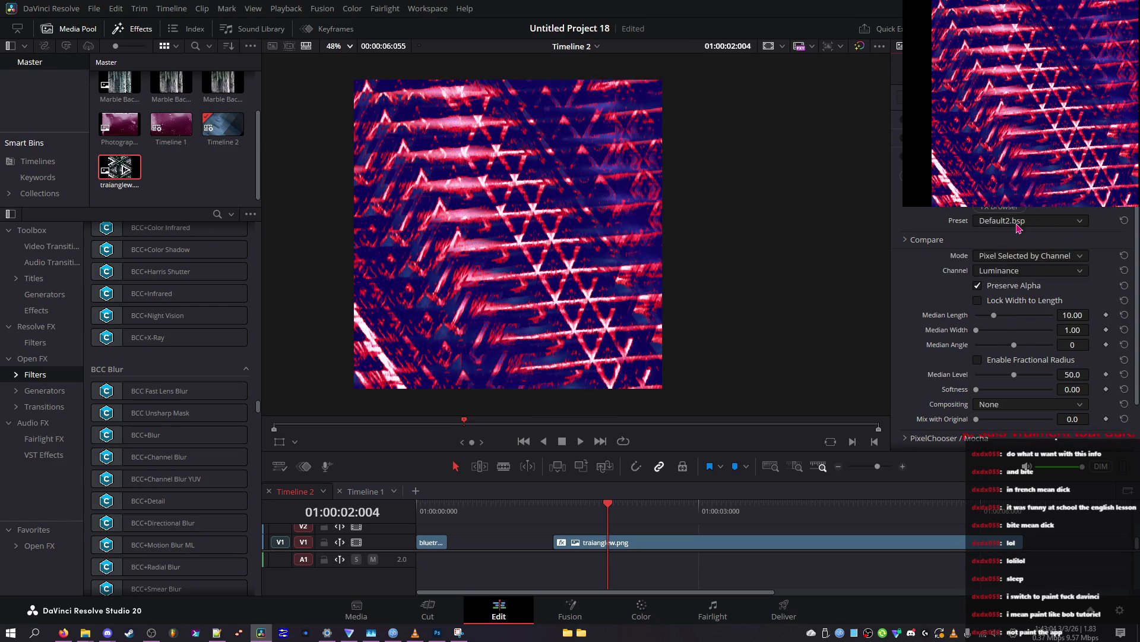
scroll(1017, 227, "up", 1)
scroll(1018, 227, "down", 1)
scroll(1017, 227, "up", 2)
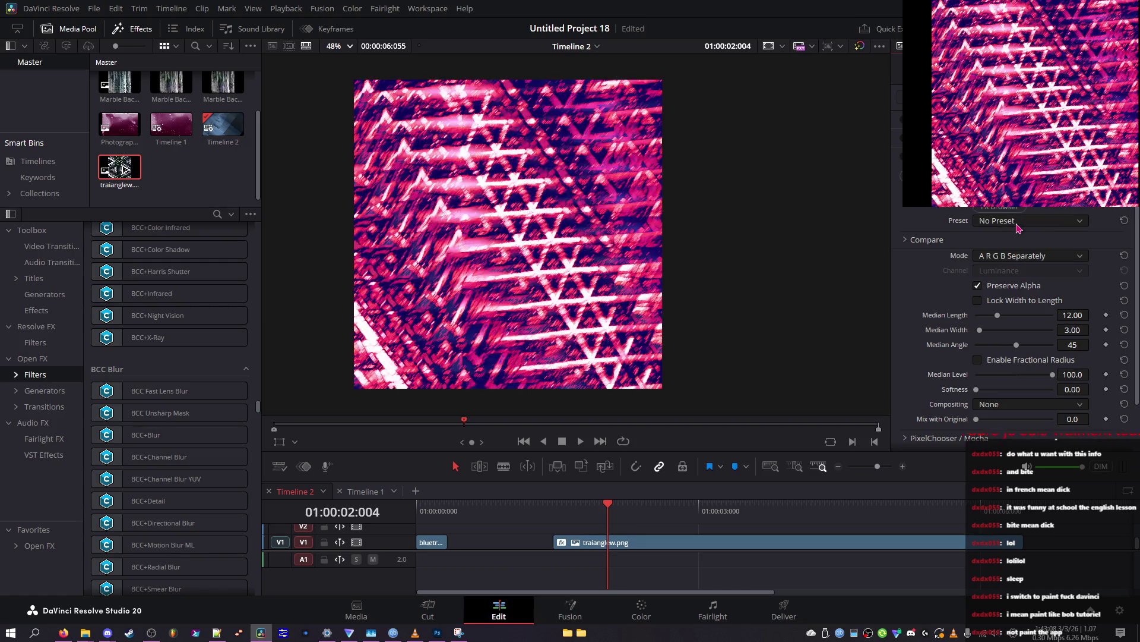
scroll(1017, 227, "down", 2)
scroll(1017, 227, "up", 1)
scroll(1028, 227, "down", 1)
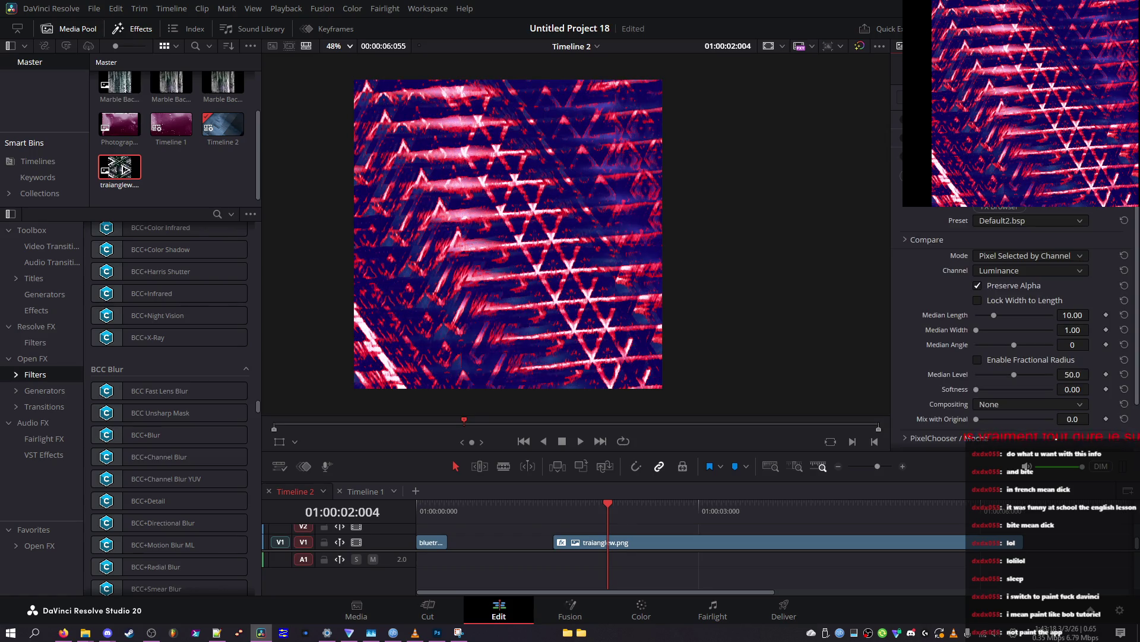
Step: Screenshot the filtered image and paste it into Photoshop, then return to Resolve
key("Print")
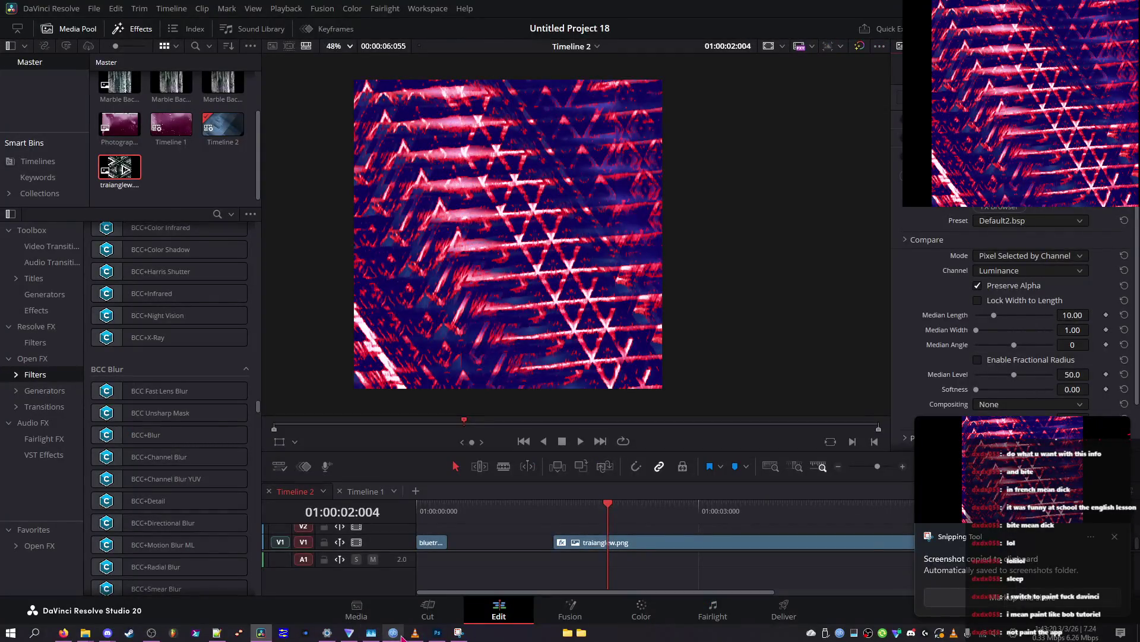
left_click(450, 634)
left_click(438, 632)
key("ctrl+v")
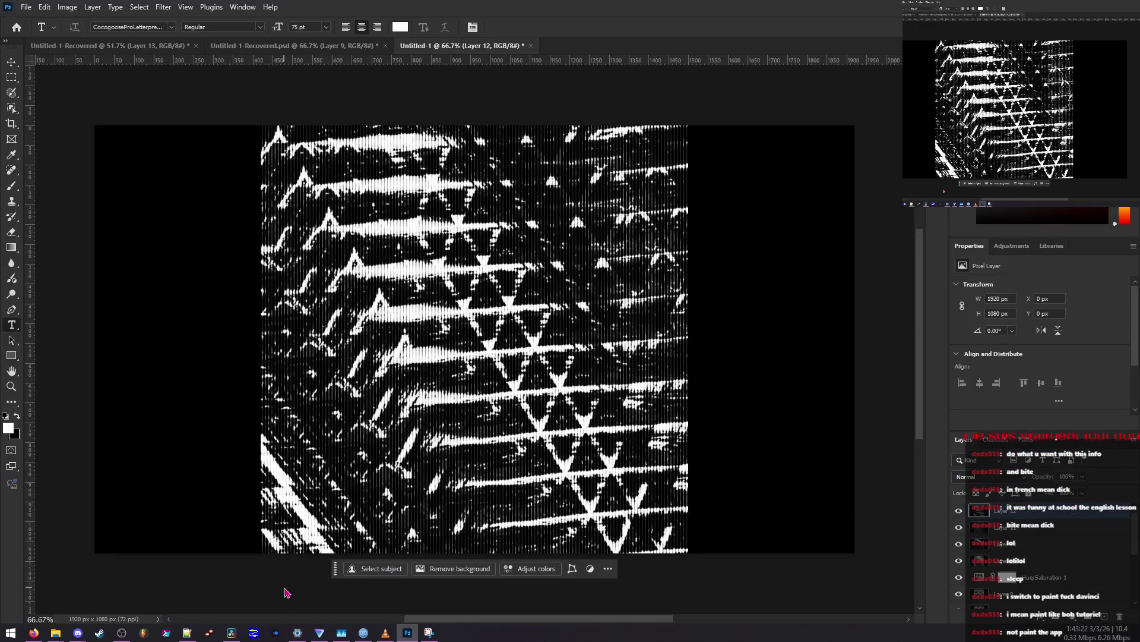
key("alt+Tab")
left_click(125, 169)
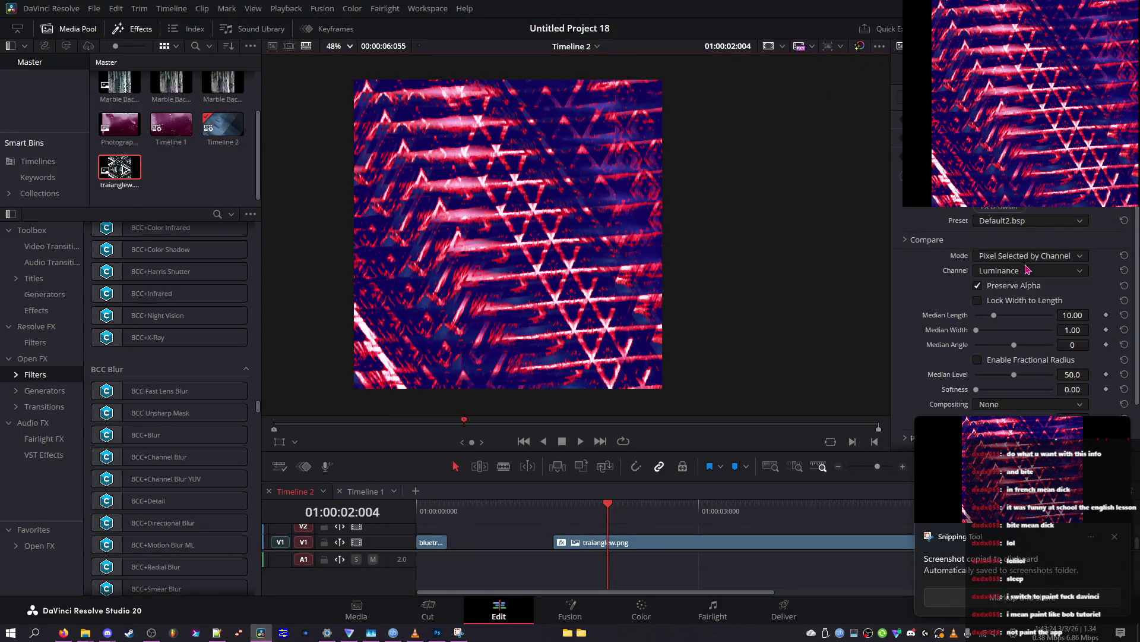
Step: Try long_horiz_stroke2.bsp, settle on very_long…stroke2.bsp, and set Median Length to 14.00
left_click(1027, 271)
left_click(1027, 271)
left_click(1027, 220)
left_click(1021, 340)
scroll(1017, 223, "up", 1)
scroll(1017, 223, "down", 1)
scroll(1017, 222, "down", 1)
scroll(1017, 223, "down", 1)
scroll(1017, 224, "down", 3)
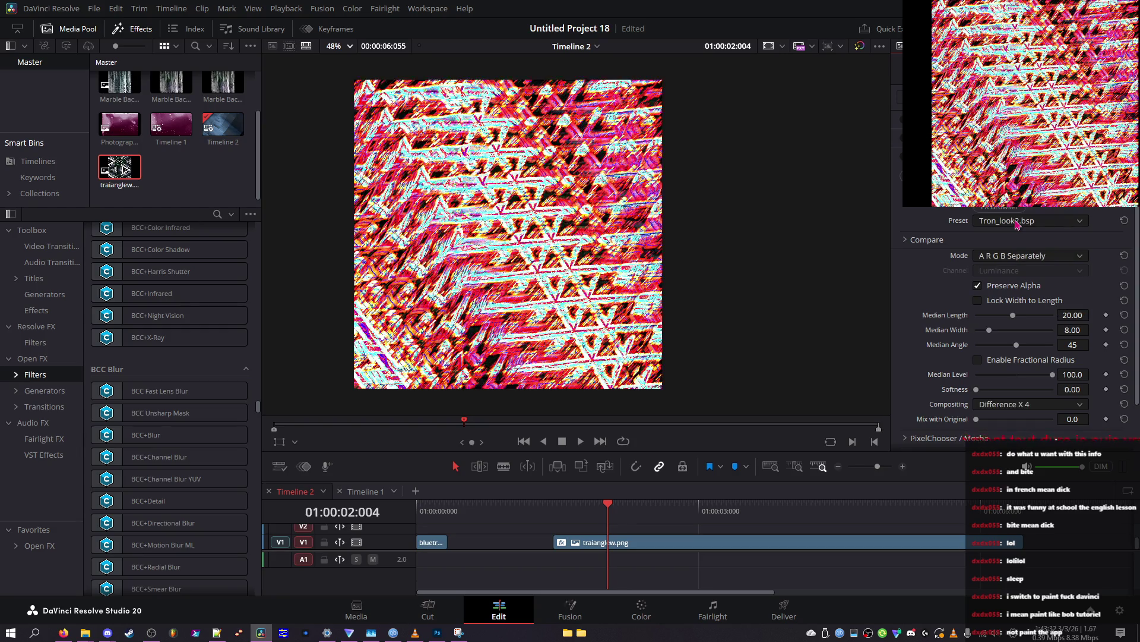
scroll(1017, 223, "down", 2)
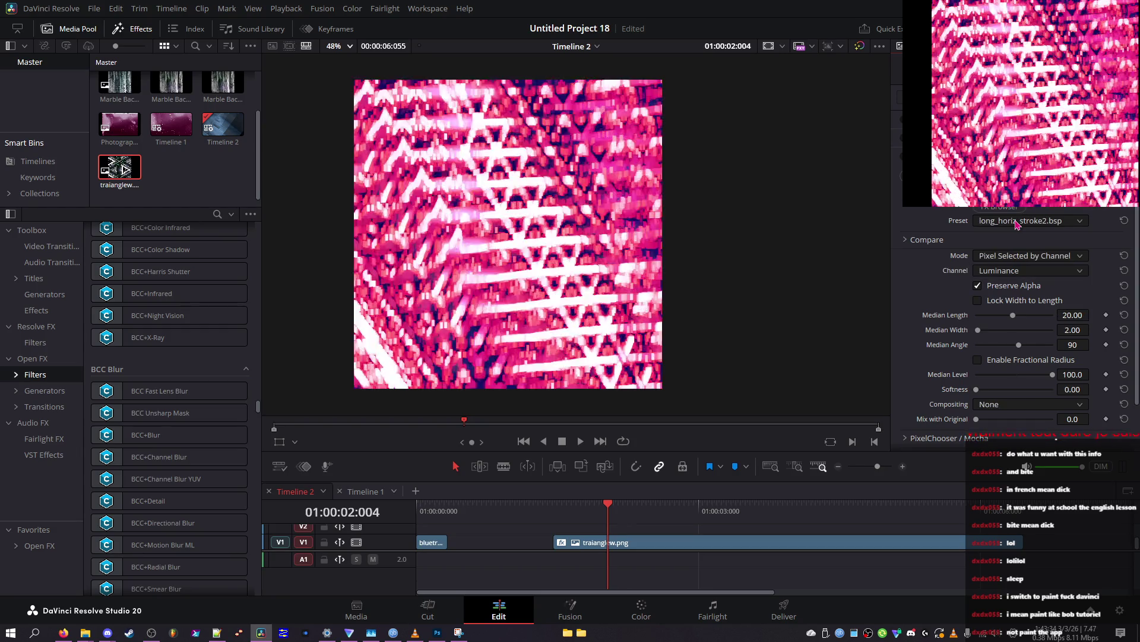
scroll(1016, 223, "up", 2)
scroll(1017, 224, "up", 3)
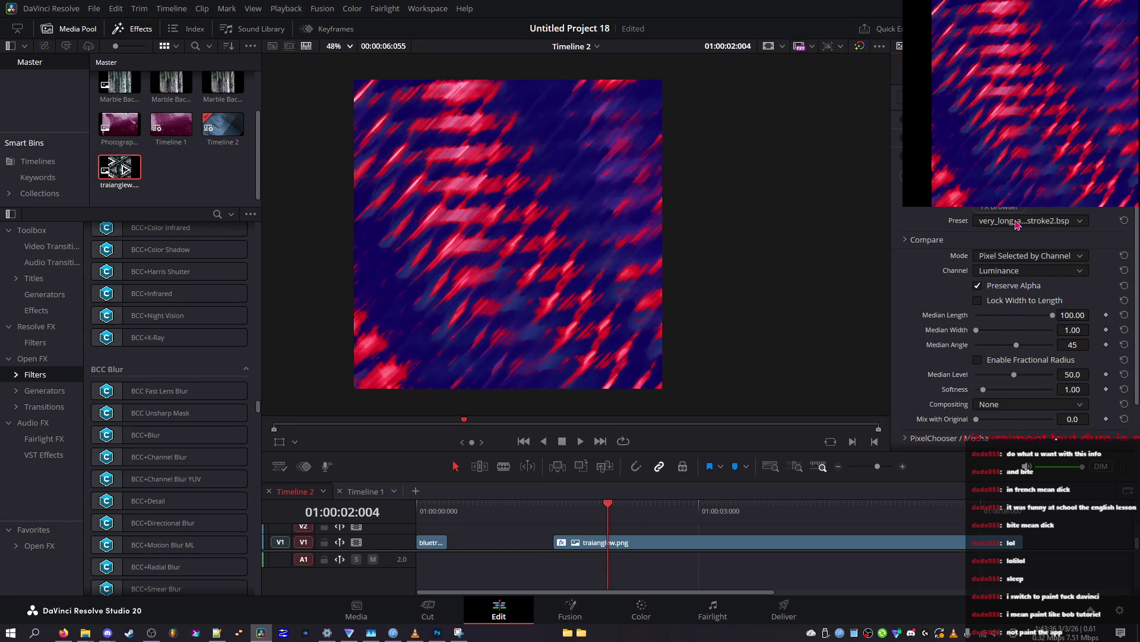
left_click(1002, 315)
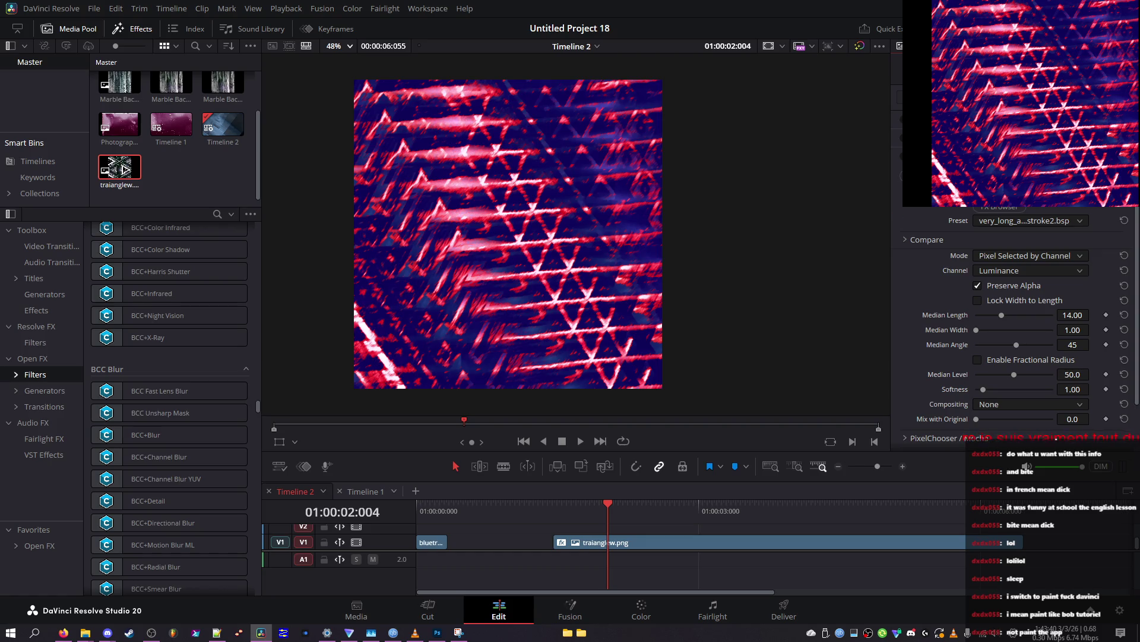
Step: Browse the Open FX filters and try BCC+Color Shadow, previewing it full screen
scroll(1019, 327, "down", 5)
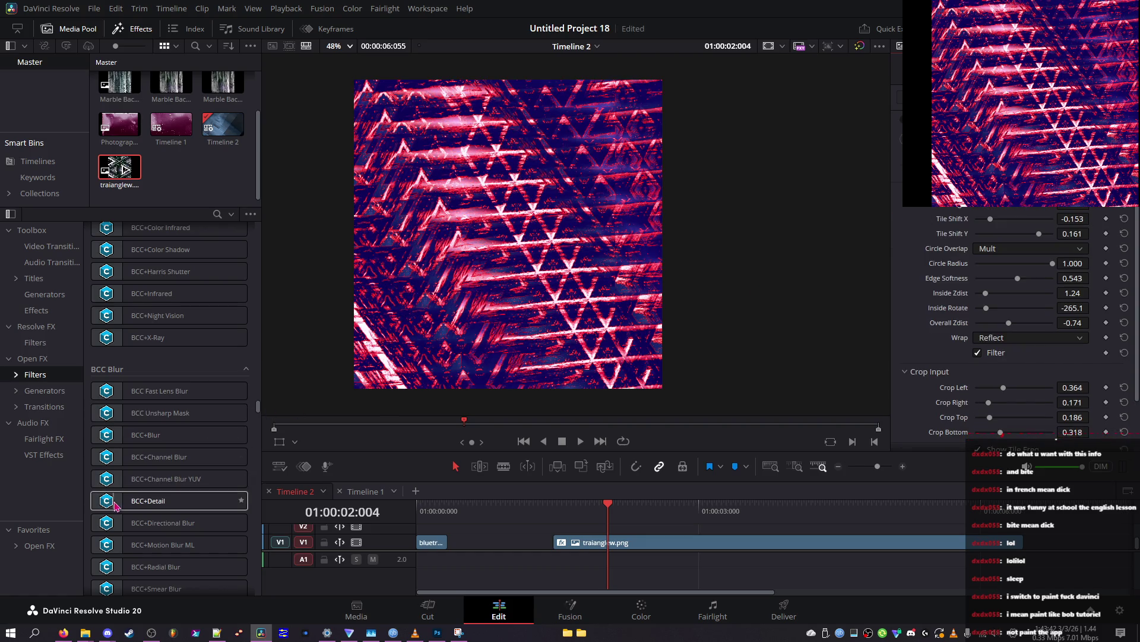
scroll(117, 423, "down", 4)
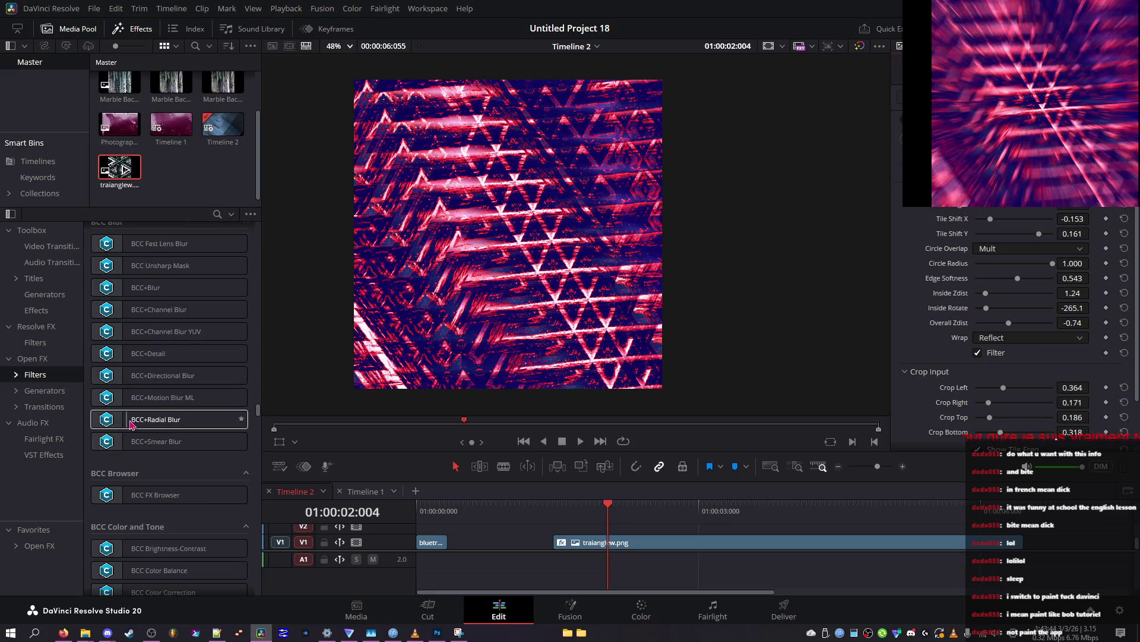
scroll(138, 424, "down", 6)
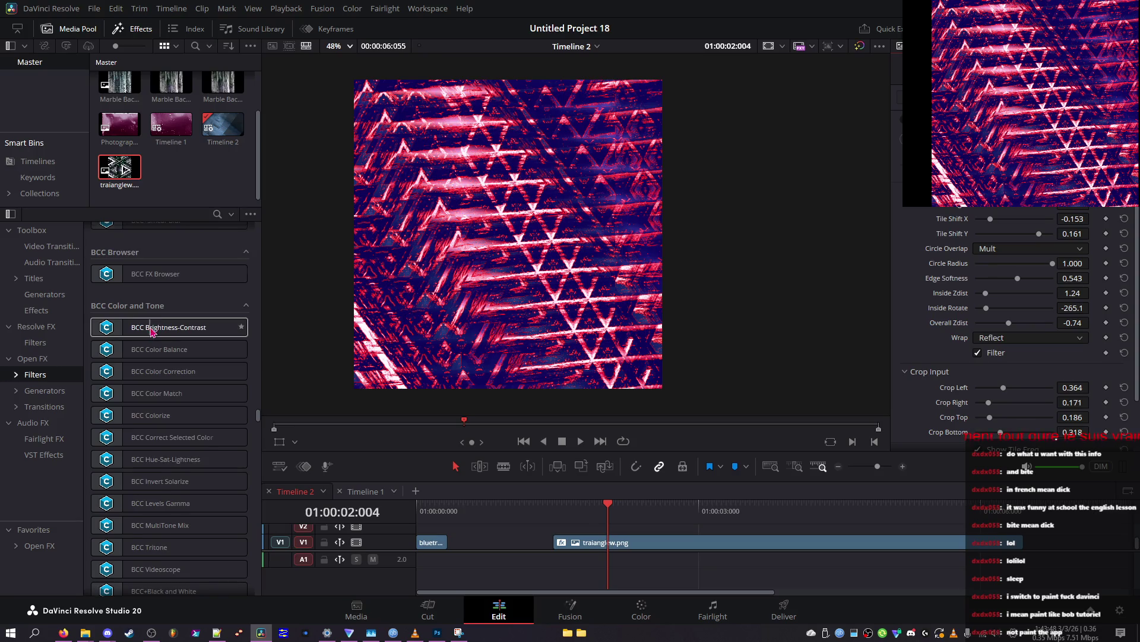
scroll(153, 338, "up", 8)
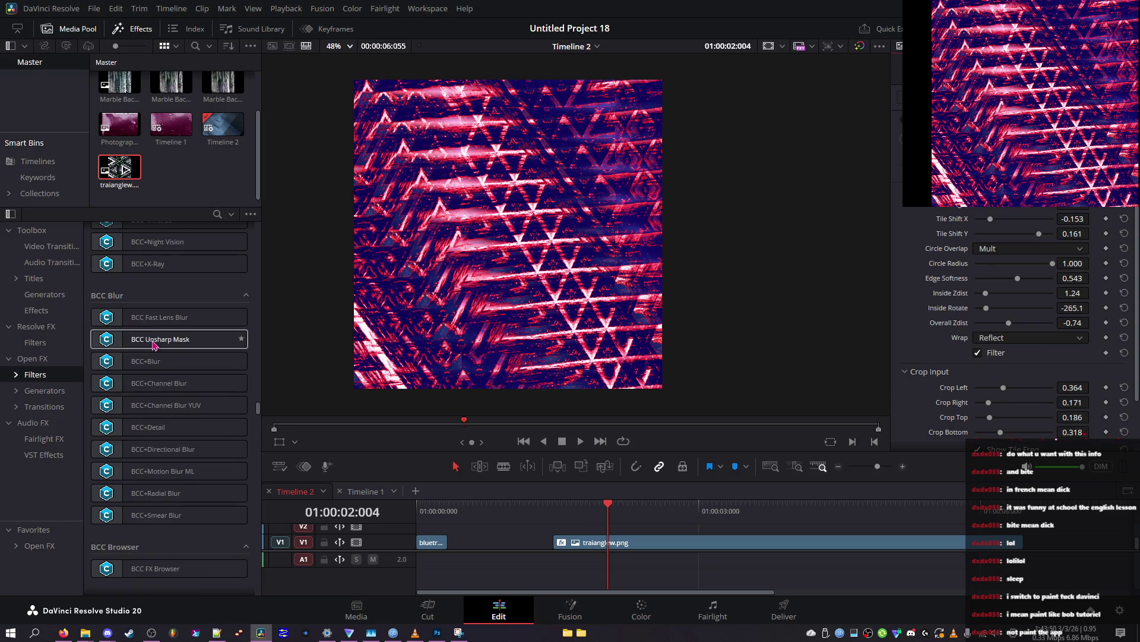
scroll(152, 341, "up", 4)
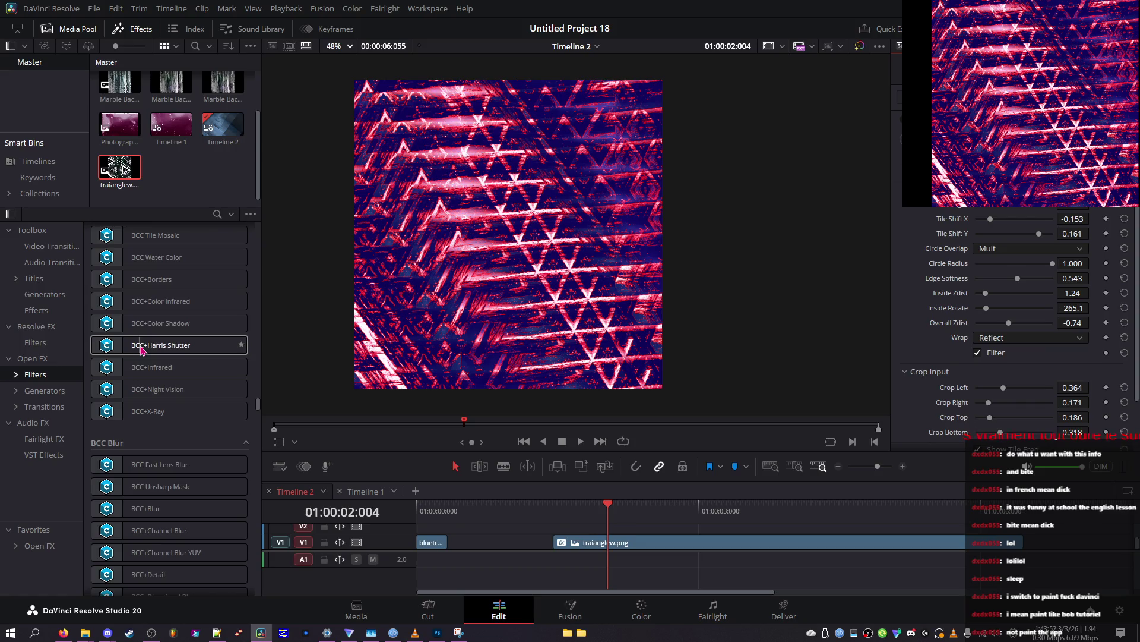
scroll(142, 349, "up", 4)
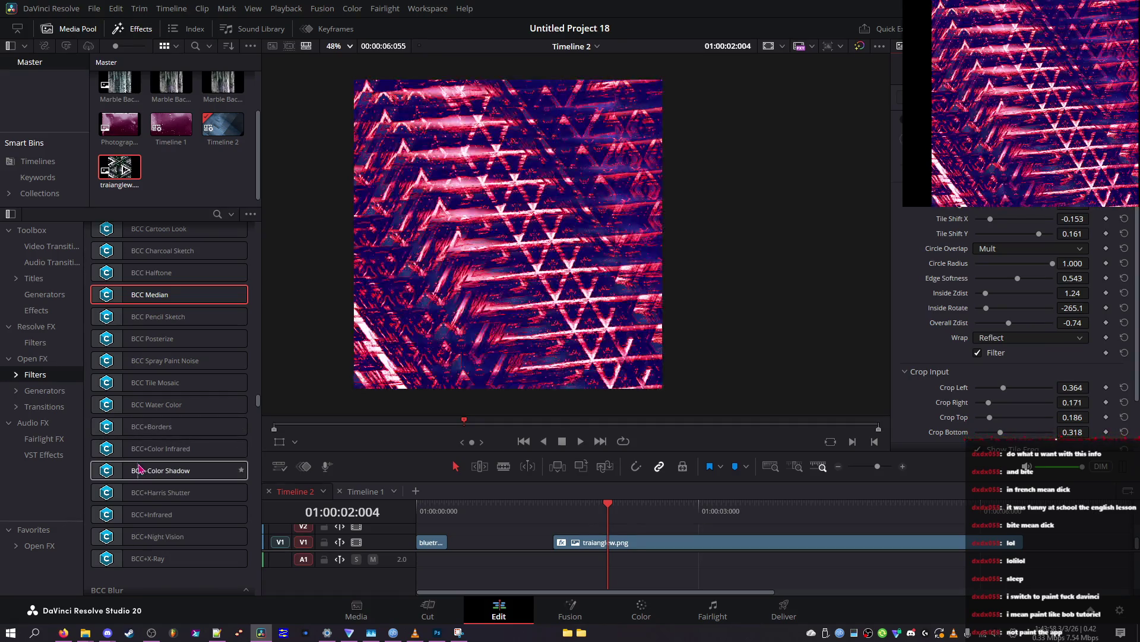
double_click(139, 468)
key("p")
key("p")
left_click(977, 223)
Step: Turn the PixelChooser on and reapply BCC+Color Shadow to the triangle clip
left_click(1010, 274)
left_click(1001, 292)
scroll(1001, 280, "down", 1)
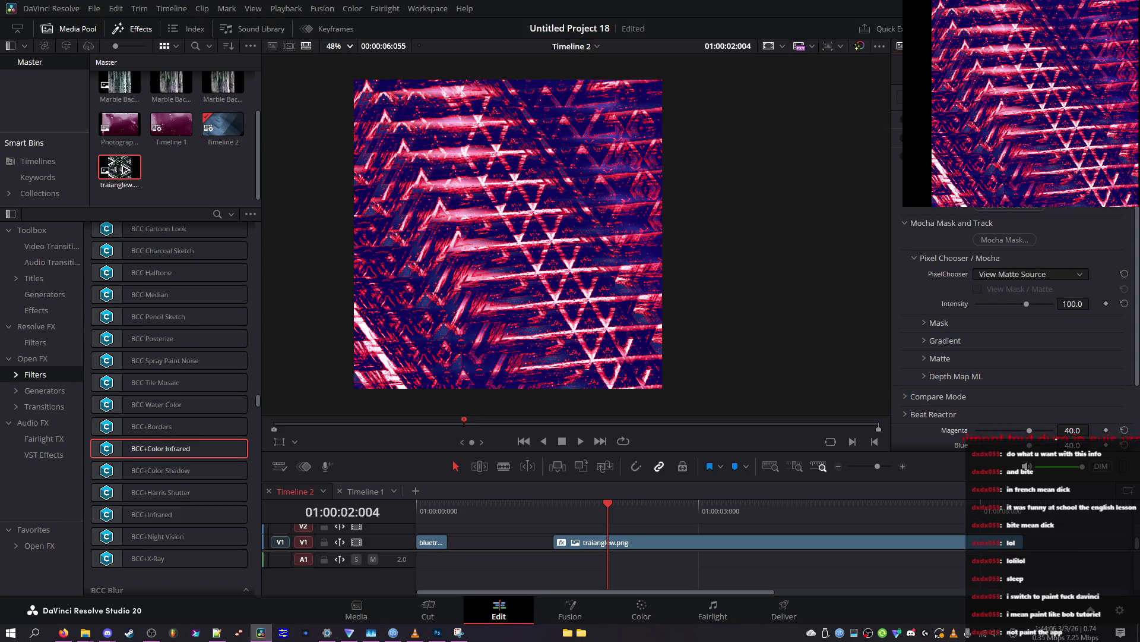
double_click(160, 469)
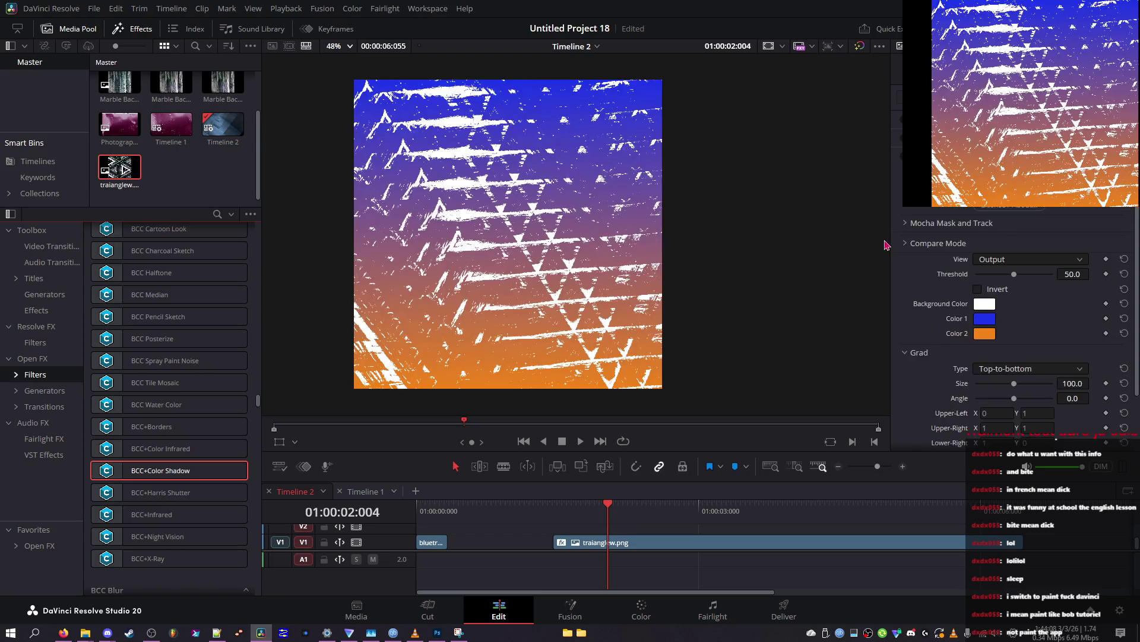
Step: Set the Color Shadow View to Grad and expand the Mocha mask and track settings
left_click(1017, 267)
left_click(1019, 290)
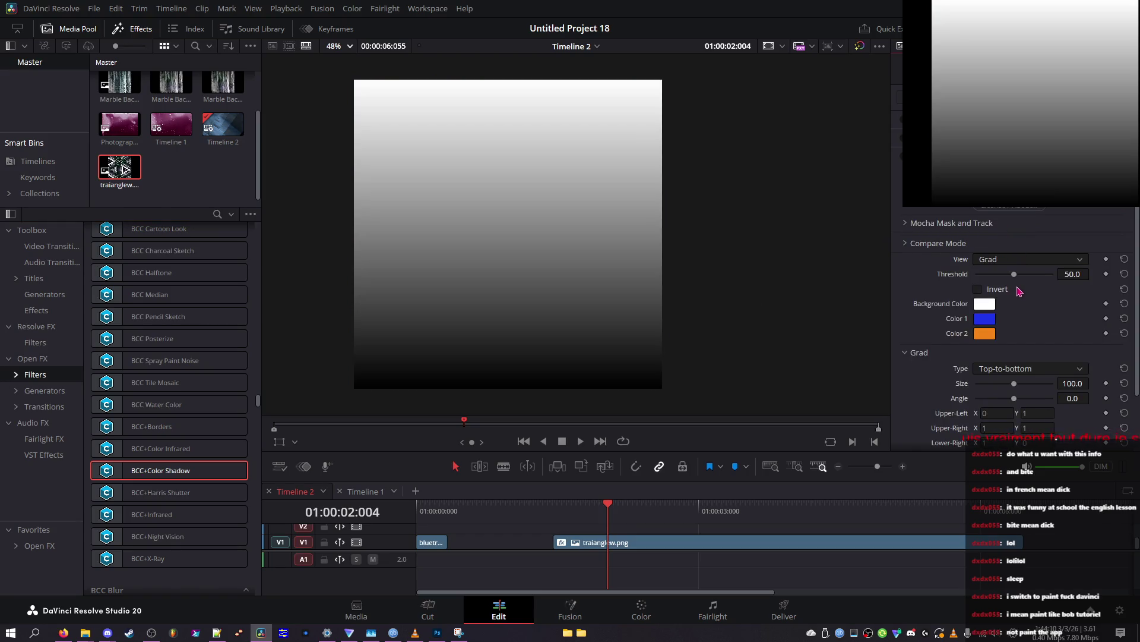
left_click(951, 224)
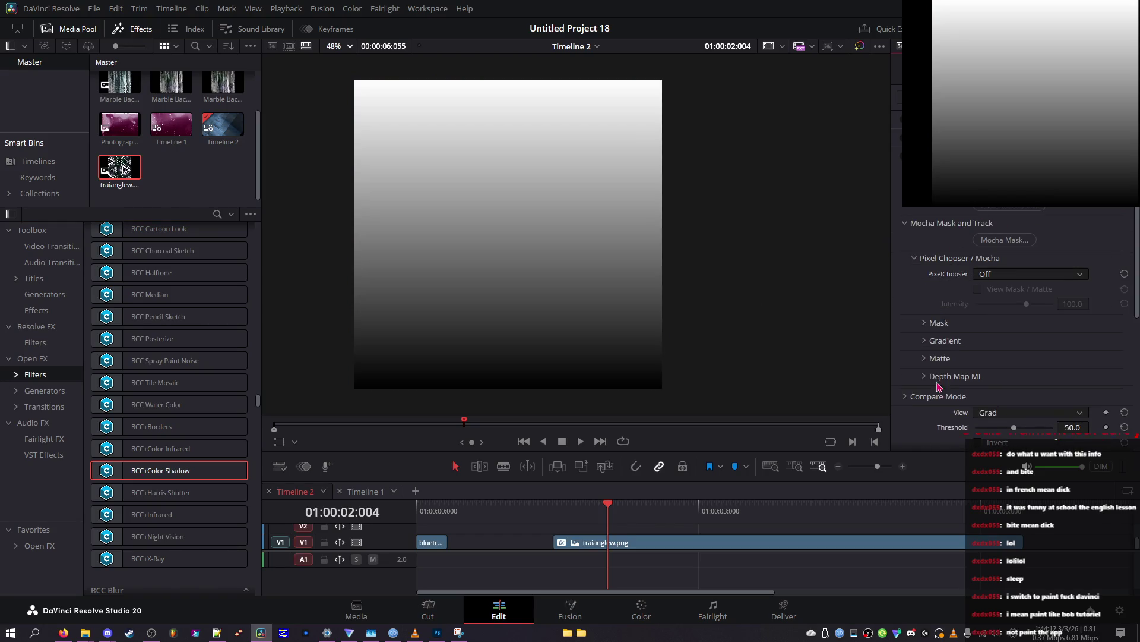
scroll(956, 386, "down", 1)
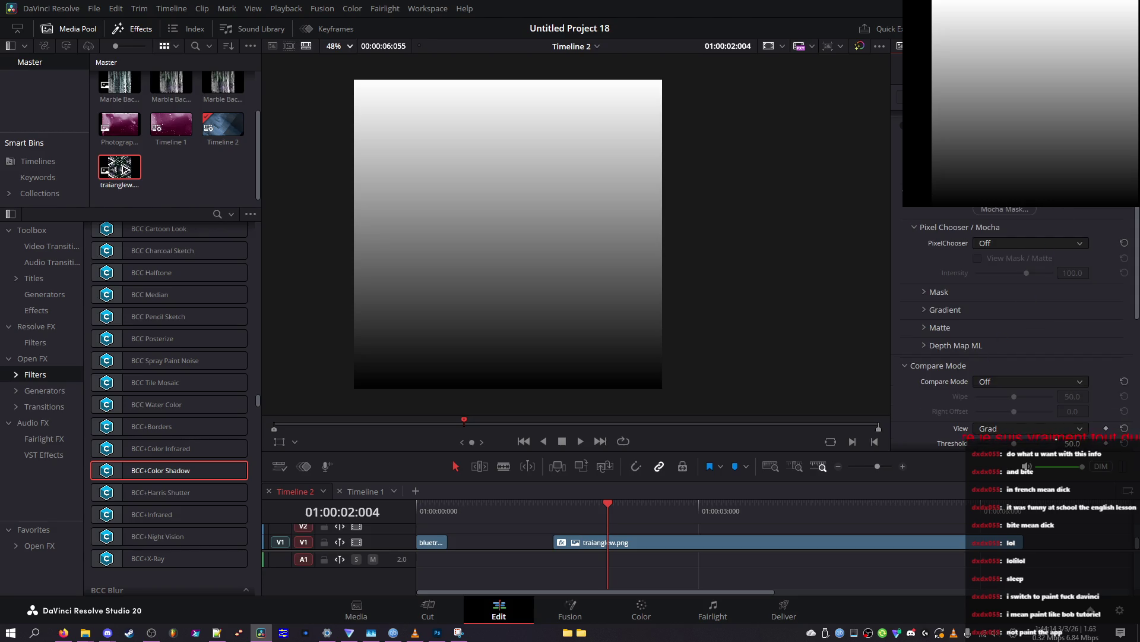
scroll(1019, 327, "down", 5)
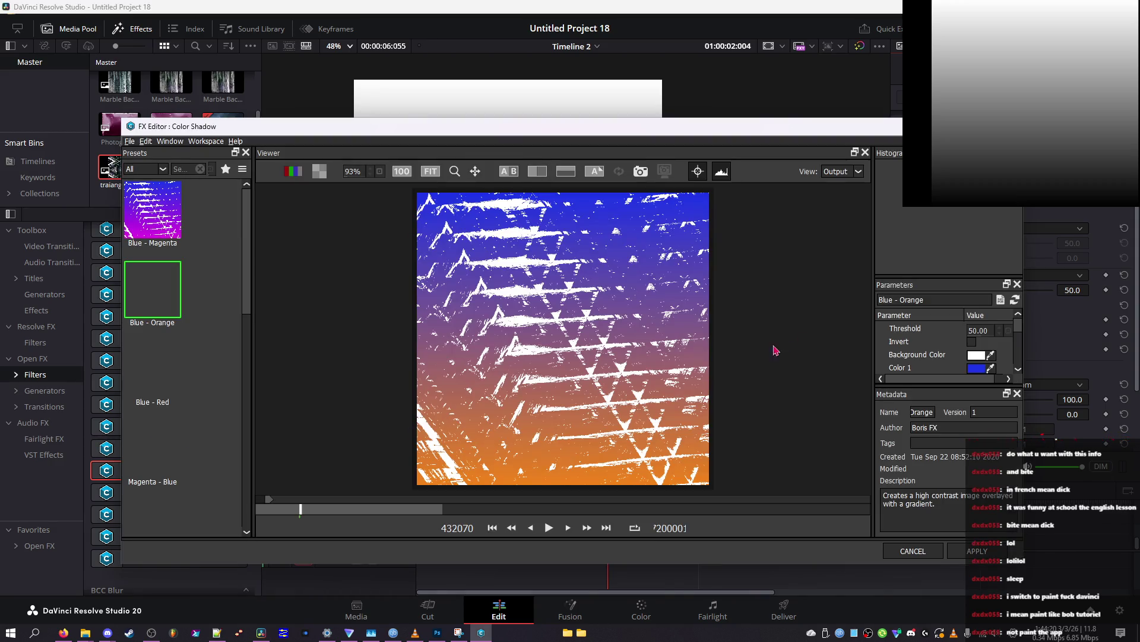
Step: Preview Blue - Red through Red - Orange gradients, end on Blue - Magenta, and close without saving
left_click(153, 368)
left_click(153, 448)
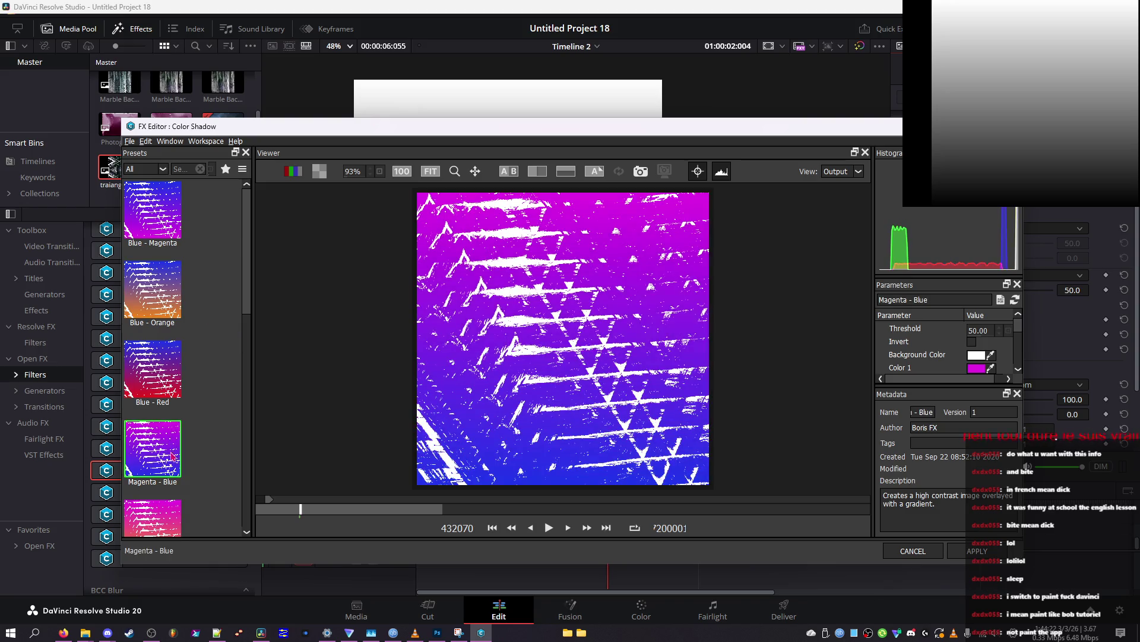
scroll(176, 460, "down", 3)
left_click(164, 389)
scroll(162, 410, "down", 5)
left_click(159, 428)
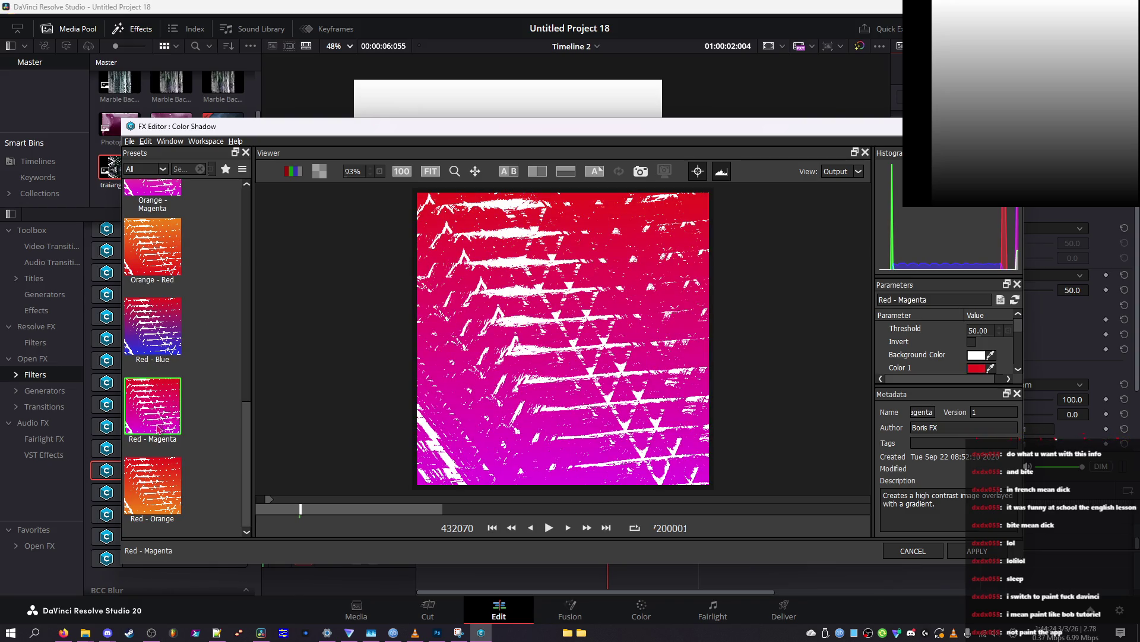
left_click(152, 483)
scroll(179, 356, "up", 10)
left_click(153, 288)
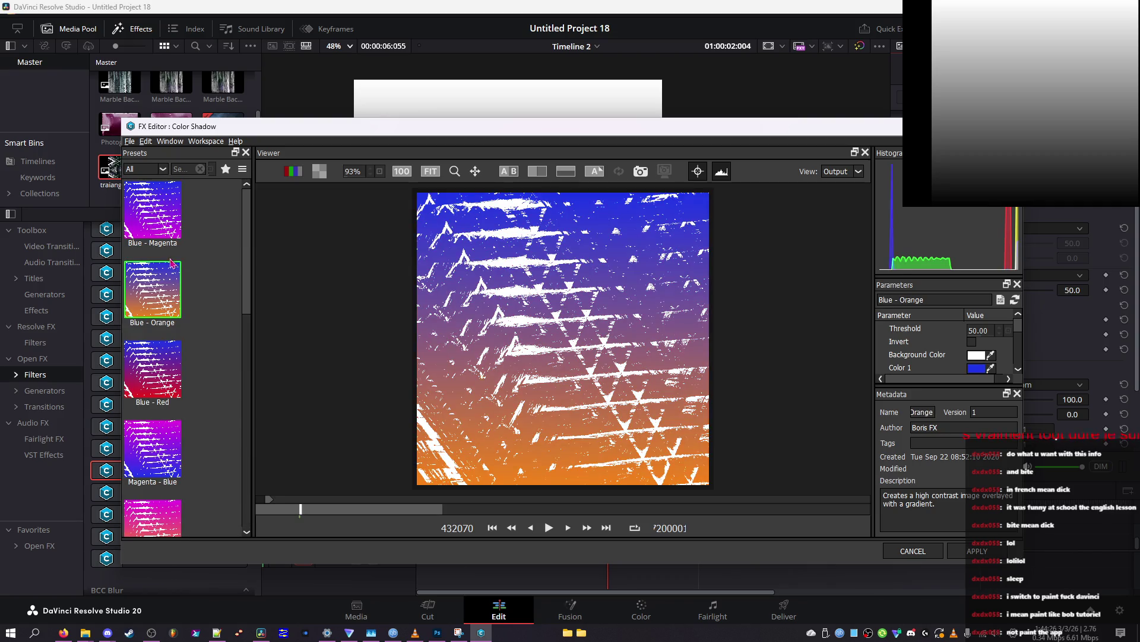
left_click(173, 217)
key("Escape")
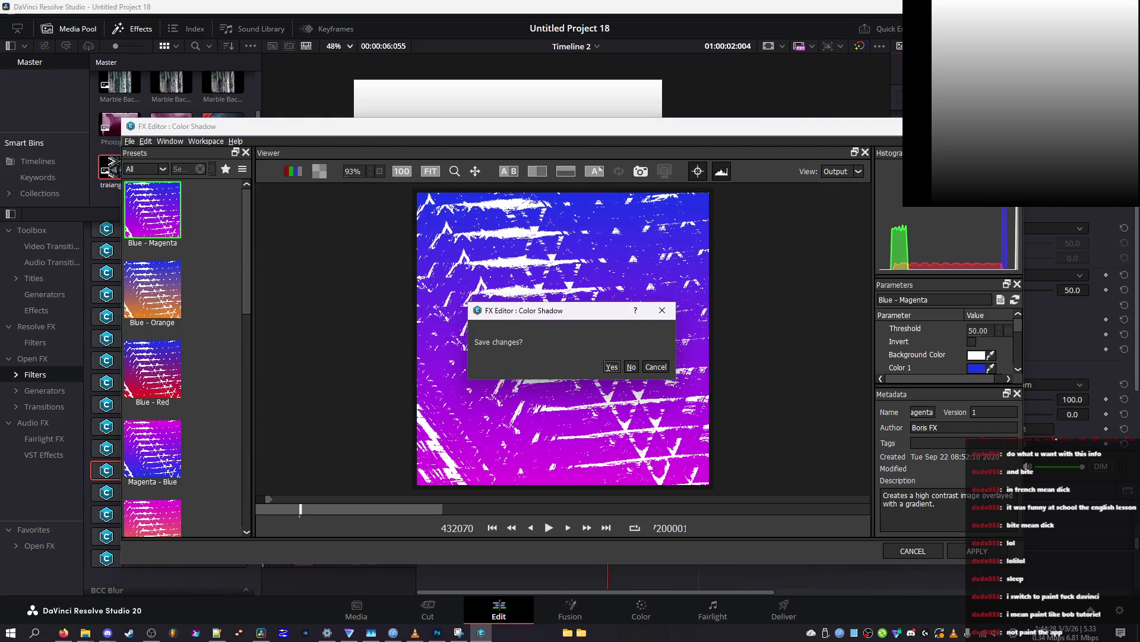
left_click(632, 368)
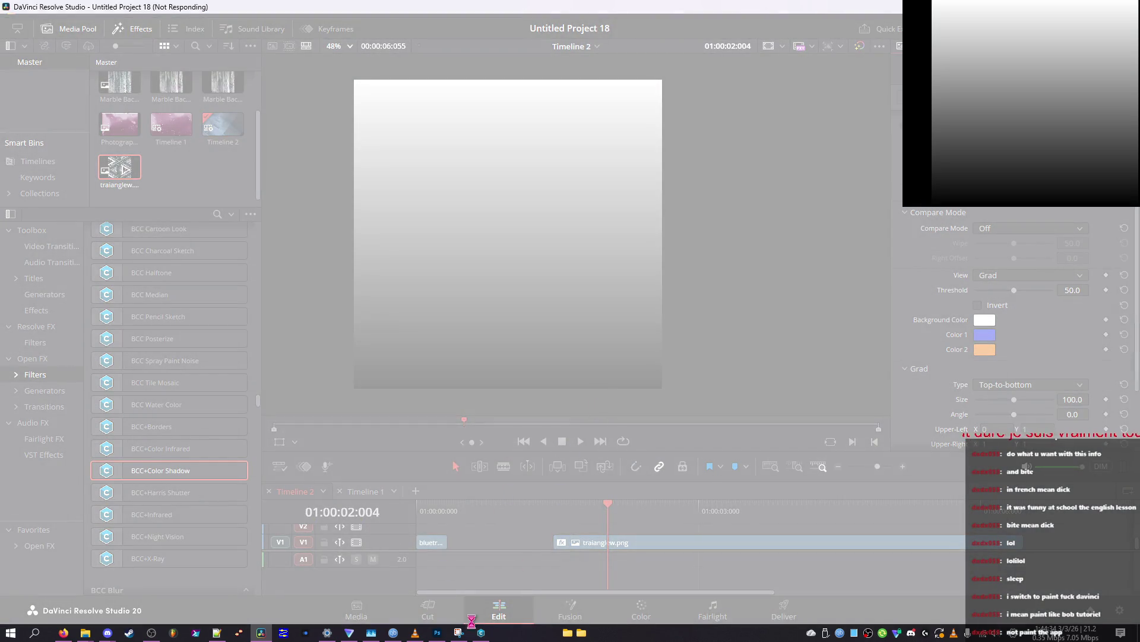
Step: Discard the FX Editor changes and move the playhead back to 01:00:01:088
left_click(481, 632)
left_click(633, 367)
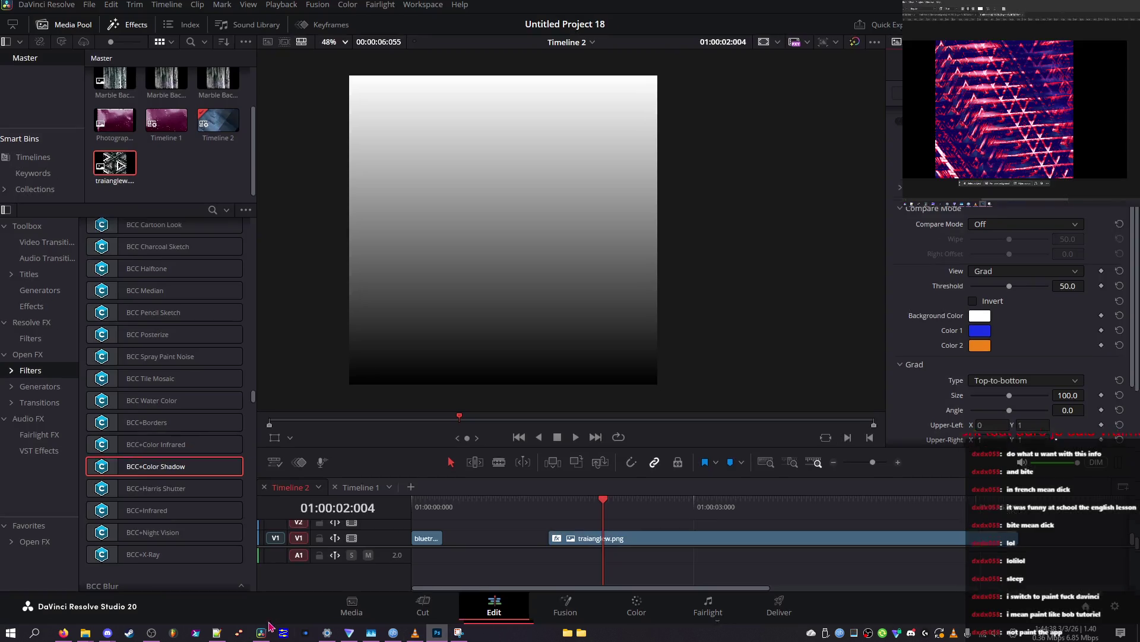
left_click(202, 498)
left_click(577, 514)
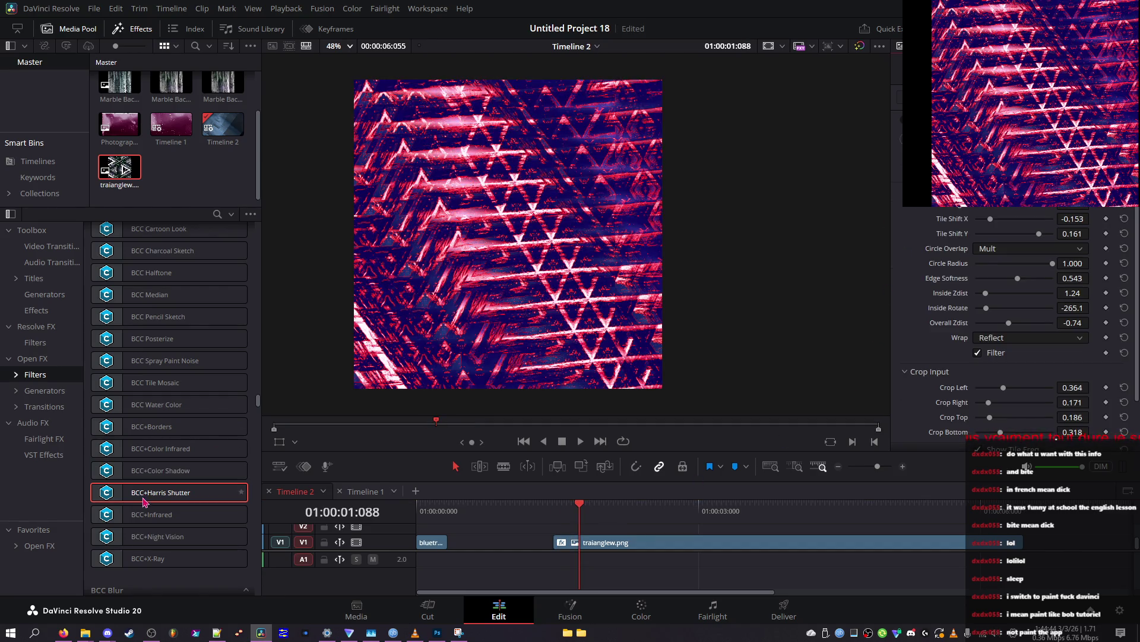
left_click(128, 521)
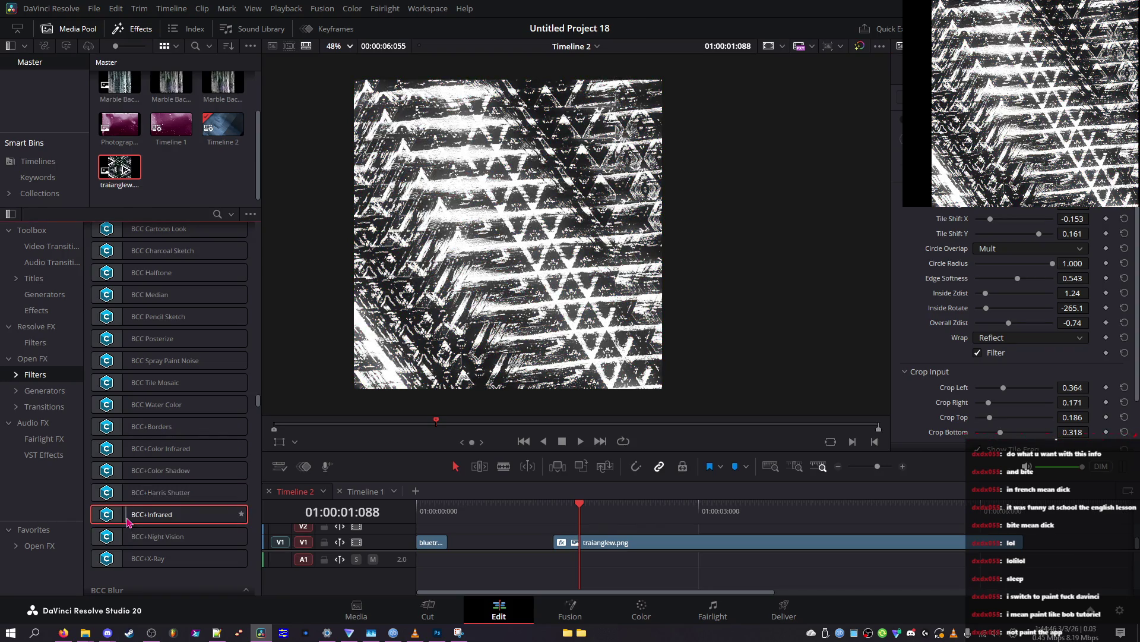
Step: Apply BCC+Infrared, show its matte, and set Mist blending to Add with a higher value
double_click(128, 521)
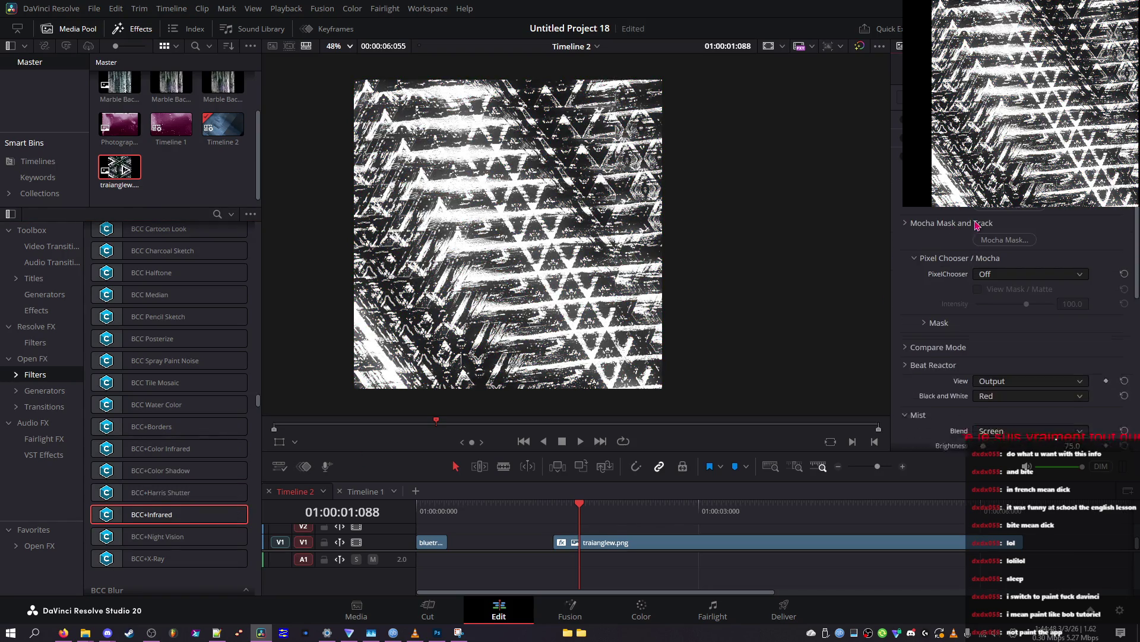
left_click(977, 224)
left_click(1004, 277)
left_click(1010, 293)
left_click(1010, 327)
left_click(1007, 347)
mouse_move(1008, 342)
left_mouse_down()
mouse_move(1056, 344)
mouse_move(945, 344)
mouse_move(1034, 356)
mouse_move(979, 386)
left_mouse_up()
Step: Scroll the inspector and bring up the Night Vision effect's settings
scroll(1019, 373, "down", 2)
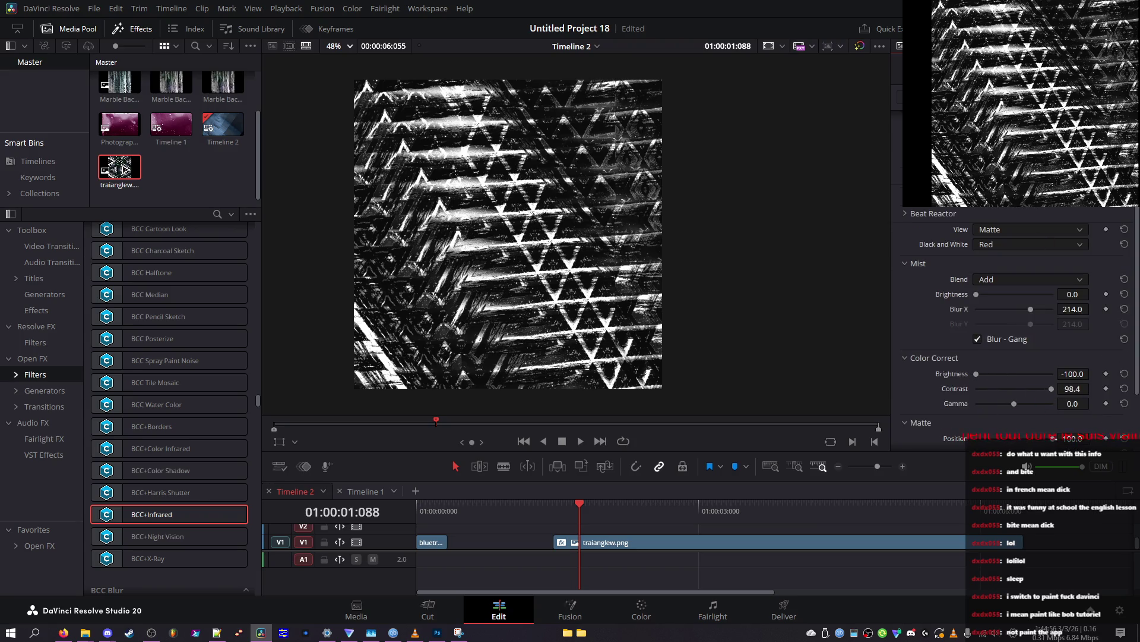
scroll(1050, 219, "up", 2)
scroll(1019, 327, "down", 10)
scroll(148, 411, "down", 3)
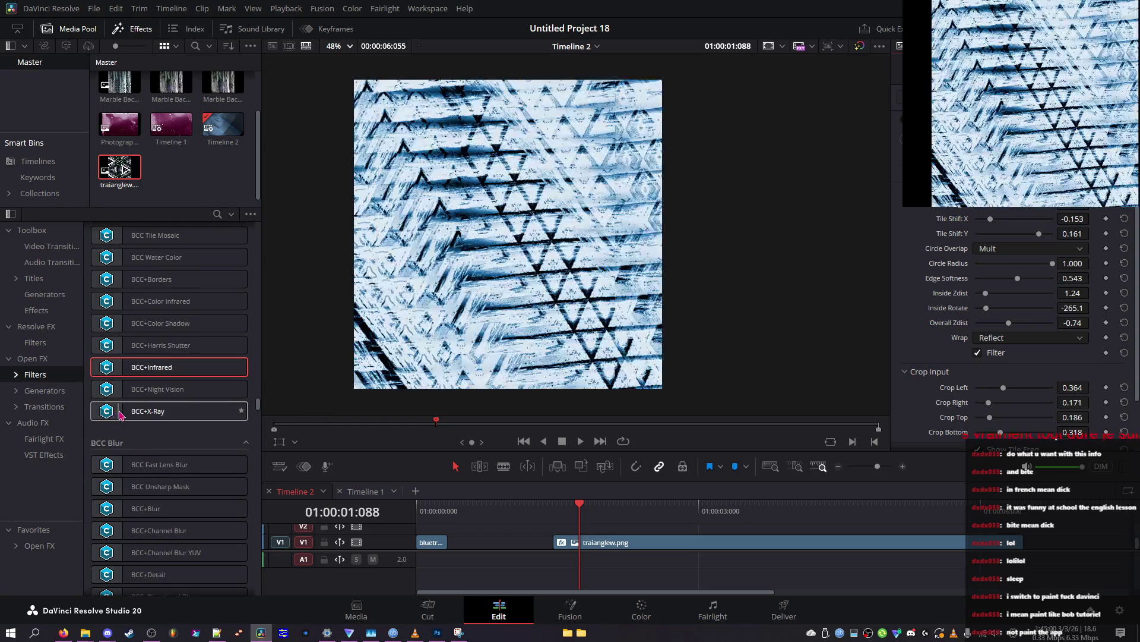
left_click(116, 390)
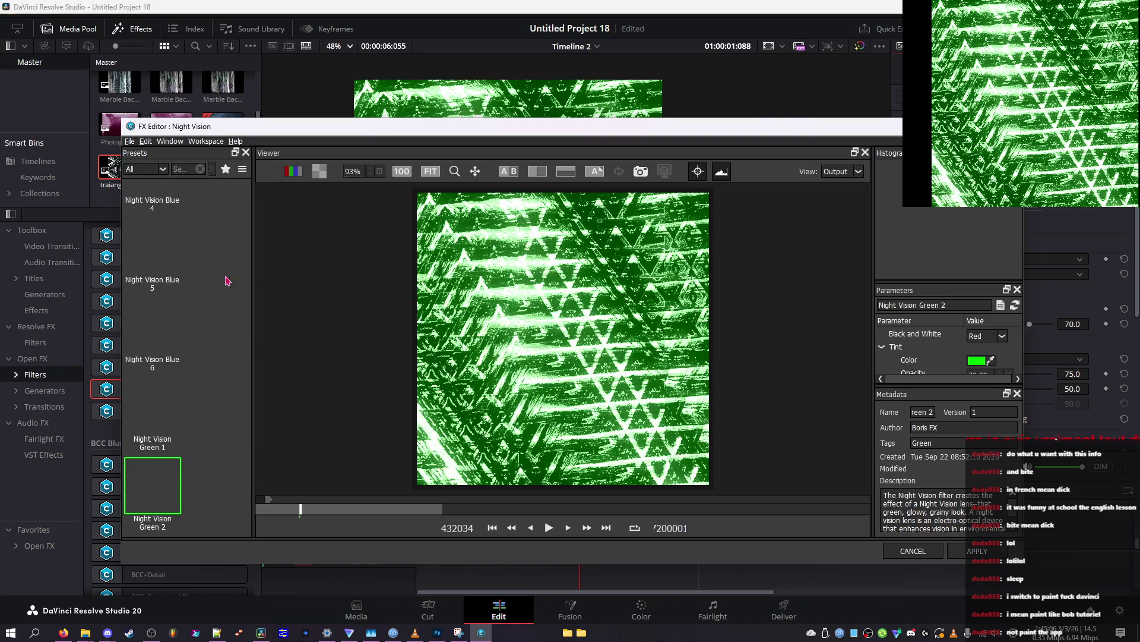
Step: Preview the Night Vision Blue 6, Blue 3 and Blue 2 presets
left_click(163, 333)
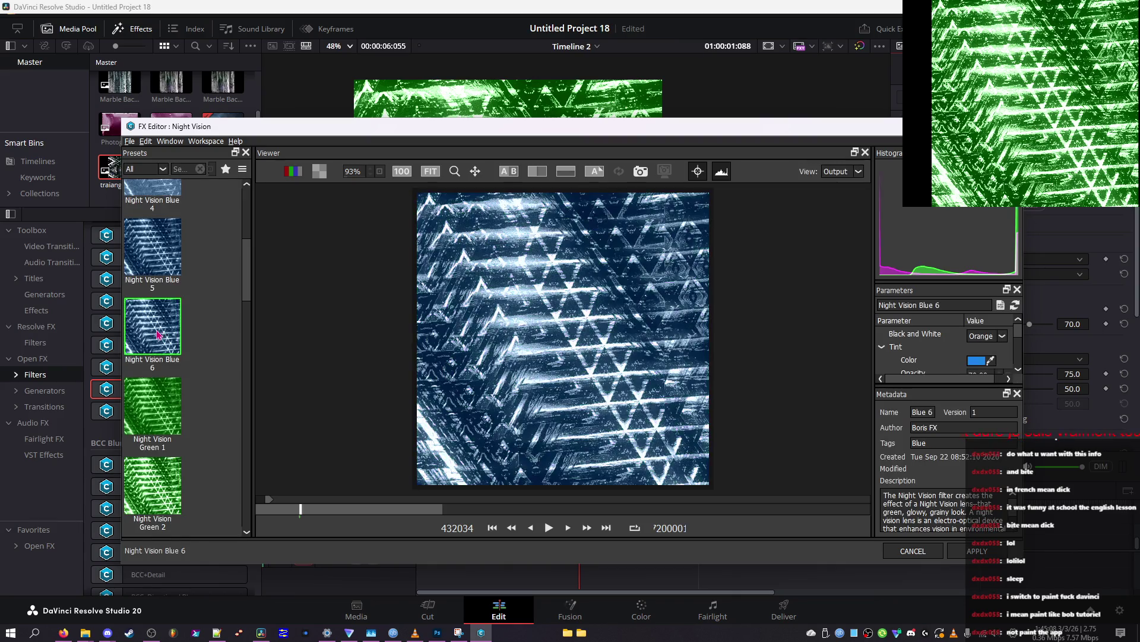
scroll(161, 336, "up", 3)
left_click(158, 345)
scroll(156, 380, "up", 1)
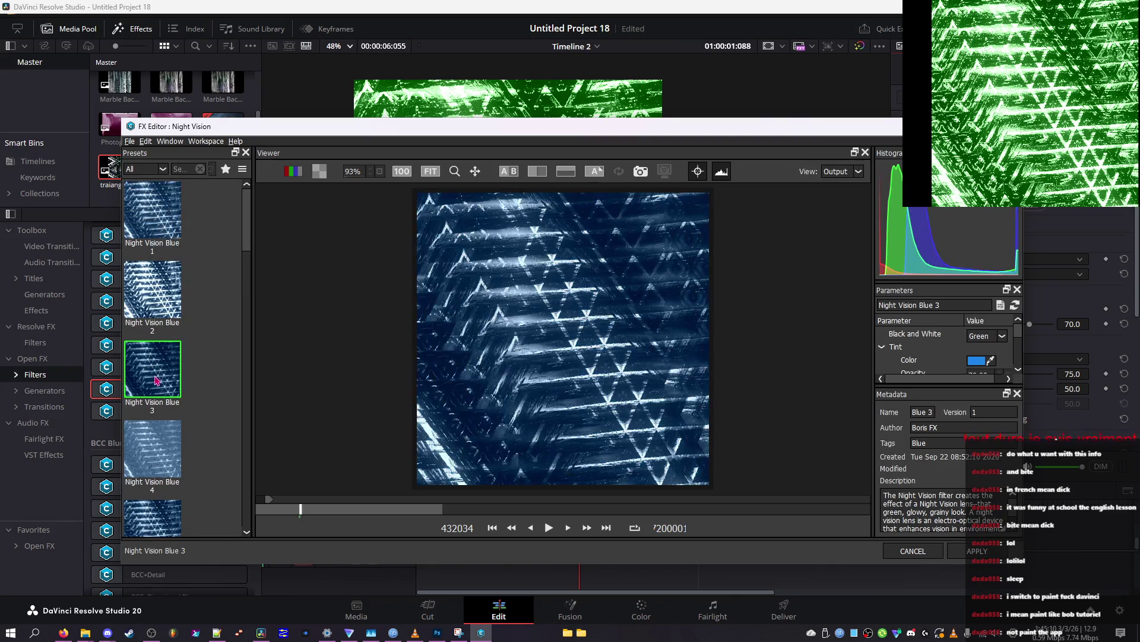
left_click(154, 336)
left_click(150, 384)
left_click(157, 284)
left_click(145, 356)
Step: Try Green 3, Red 3, Red 5, Red 6, Blue 5 and Blue 6, then close on Blue 3
scroll(146, 359, "down", 8)
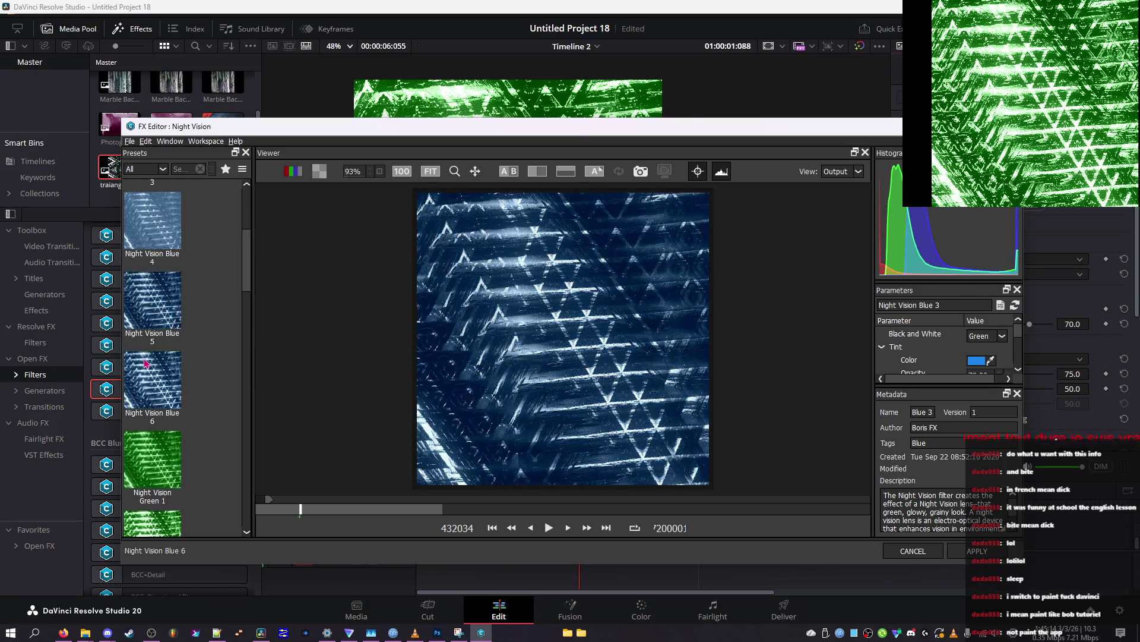
left_click(154, 384)
scroll(155, 386, "down", 5)
left_click(167, 416)
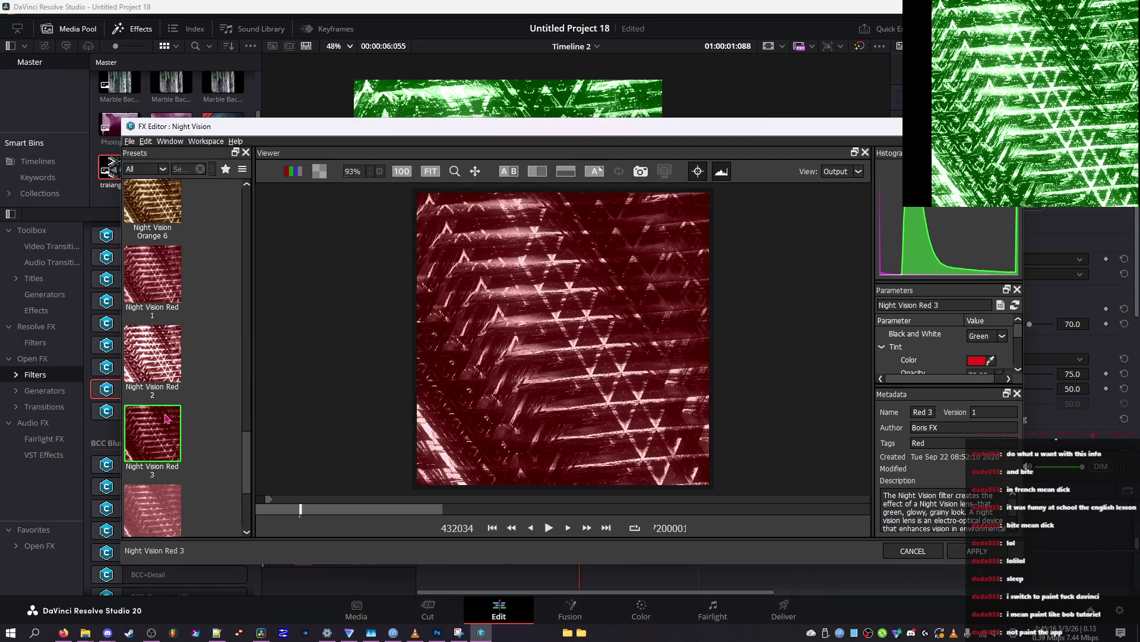
scroll(168, 418, "down", 2)
left_click(167, 418)
left_click(166, 475)
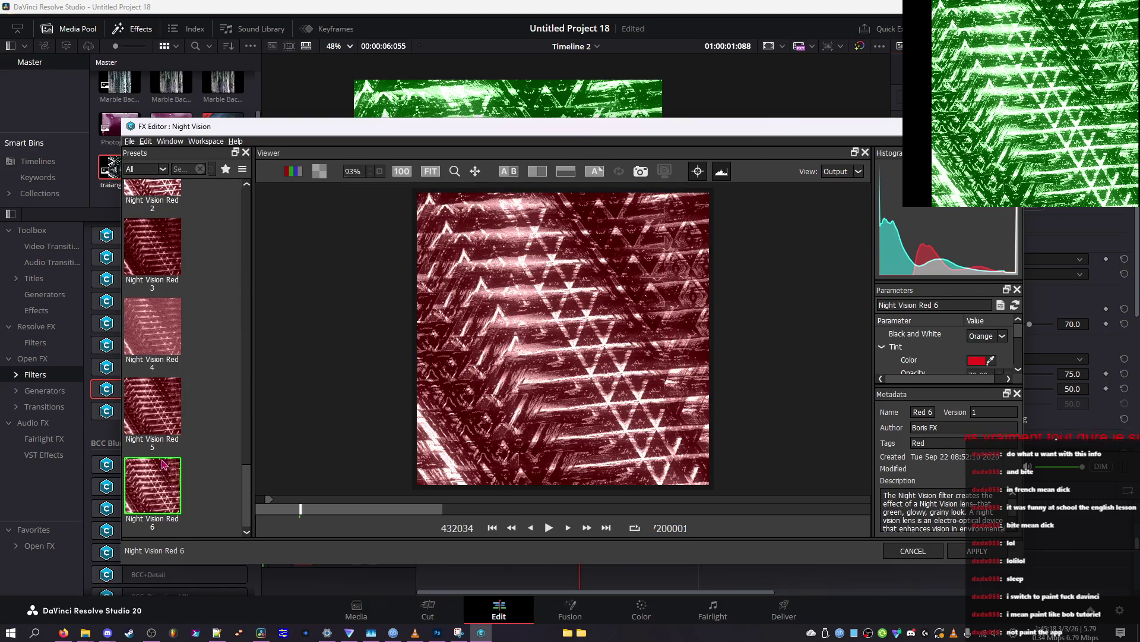
scroll(159, 451, "up", 10)
left_click(153, 406)
left_click(150, 367)
left_click(149, 397)
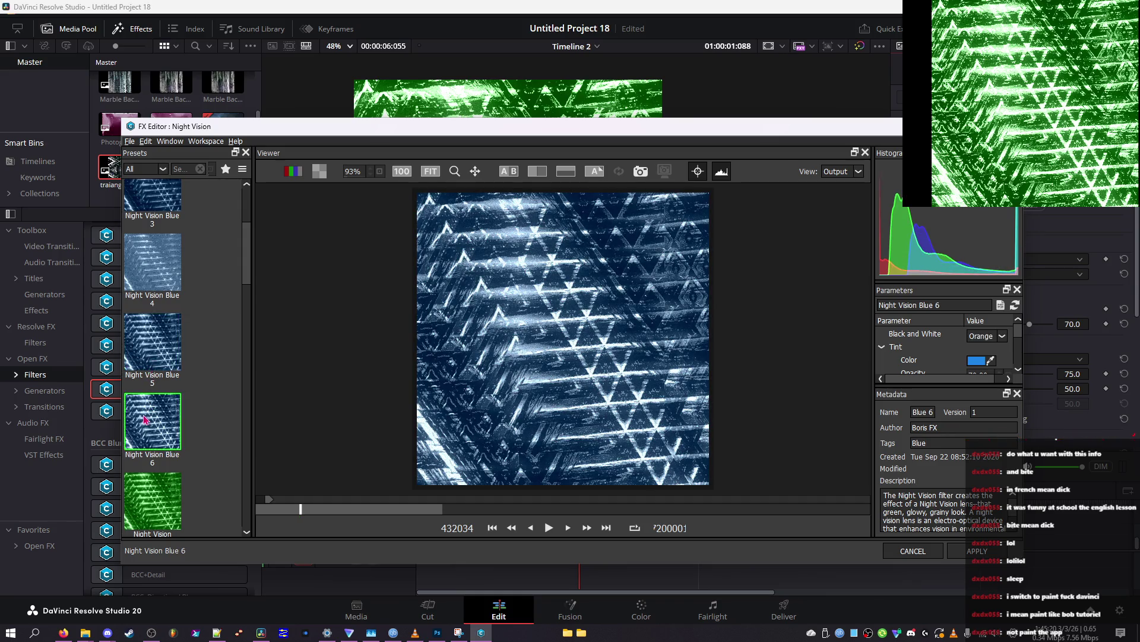
scroll(148, 397, "up", 2)
left_click(155, 385)
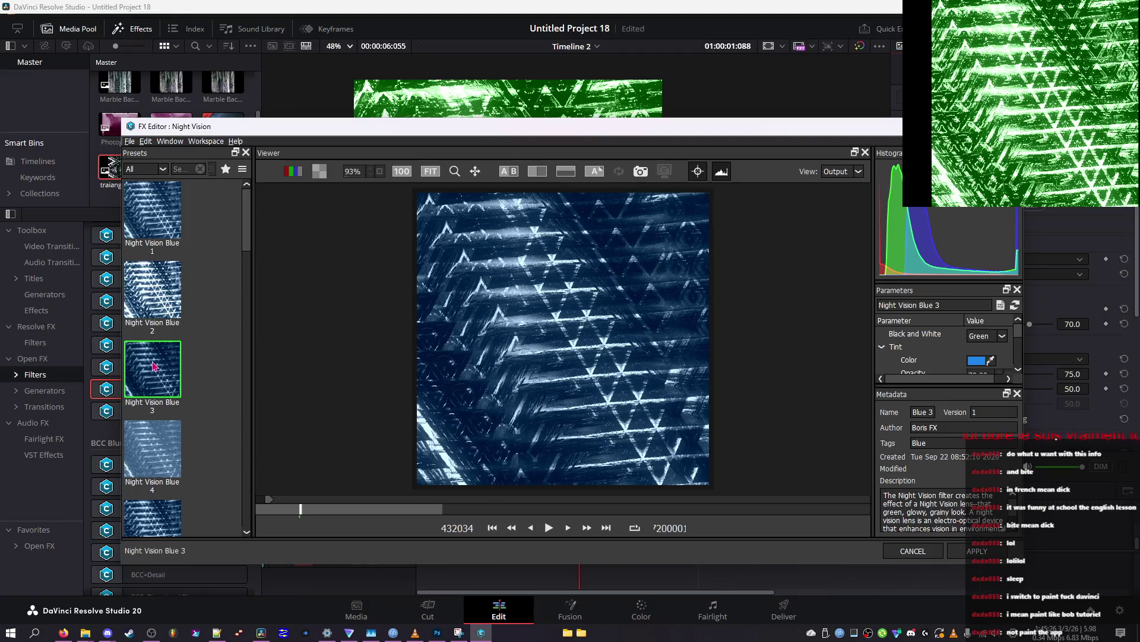
double_click(154, 380)
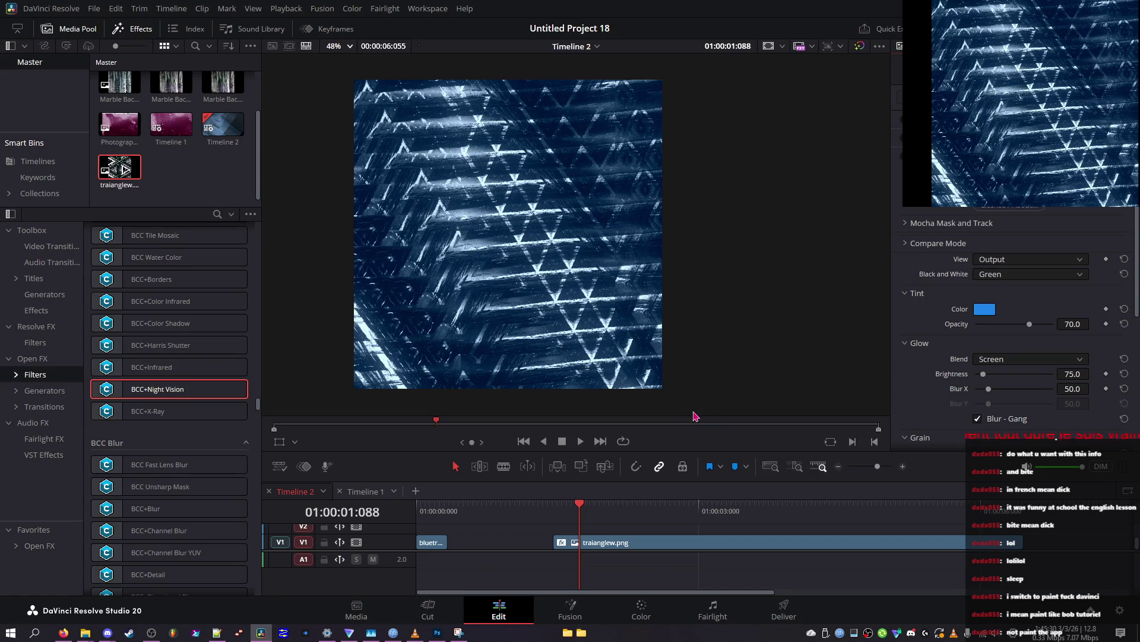
Step: Check the blue Night Vision image full screen, then set the Black and White filter to Green
key("ctrl+f")
key("Escape")
left_click(942, 223)
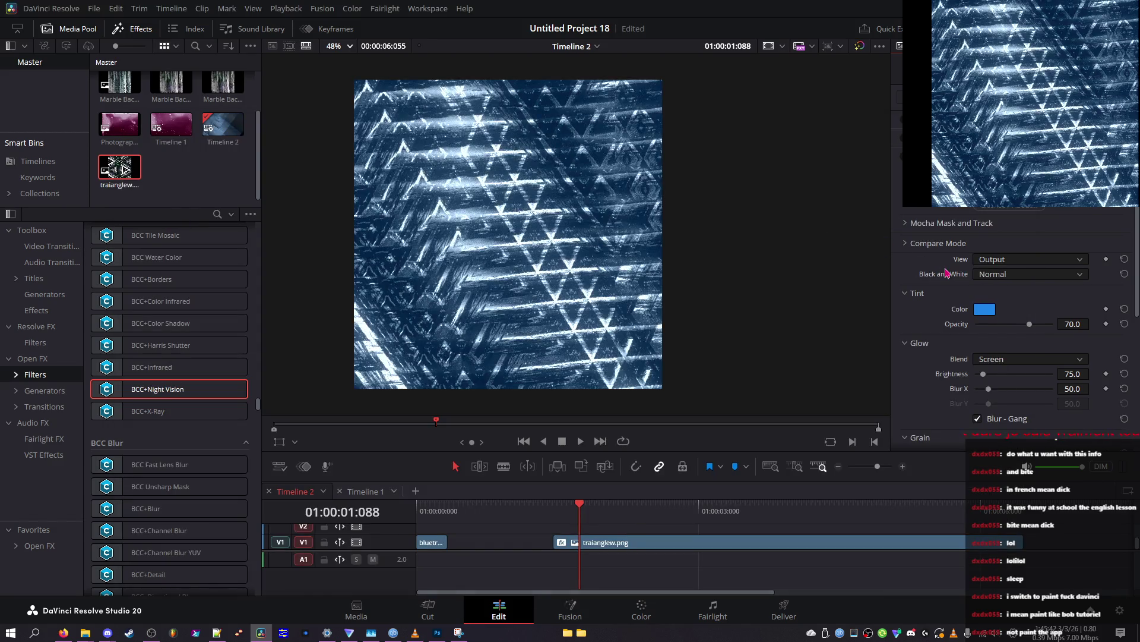
left_click(1009, 274)
left_click(1010, 288)
left_click(1010, 274)
left_click(1012, 276)
Step: Try Orange, then Yellow as the Black and White filter colour
left_click(1003, 274)
left_click(993, 355)
left_click(1006, 275)
left_click(998, 342)
left_click(1010, 275)
left_click(995, 343)
Step: Apply the BCC X-Ray filter to the traianglew.png clip
scroll(1004, 279, "down", 3)
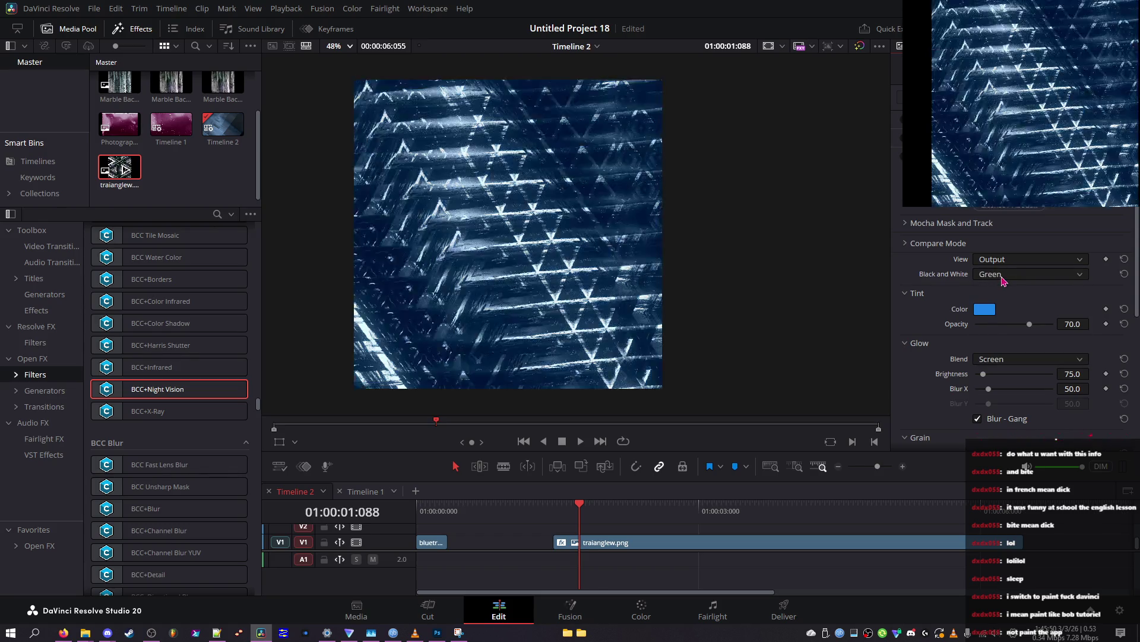
scroll(1003, 279, "down", 1)
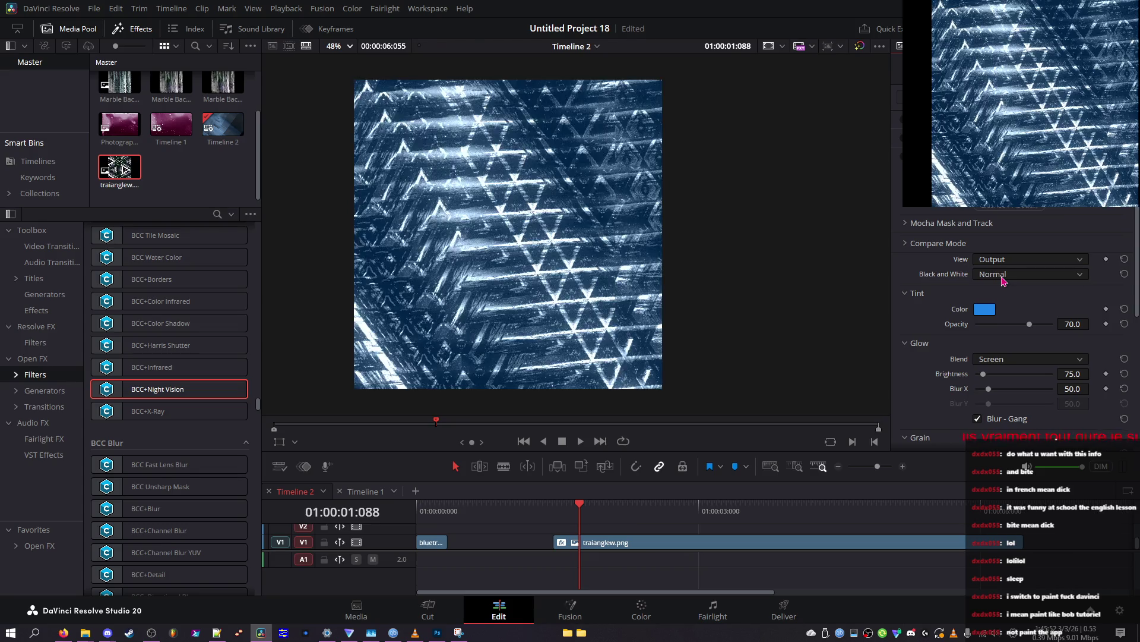
mouse_move(173, 411)
left_mouse_down()
mouse_move(733, 333)
mouse_move(570, 543)
mouse_move(595, 526)
left_mouse_up()
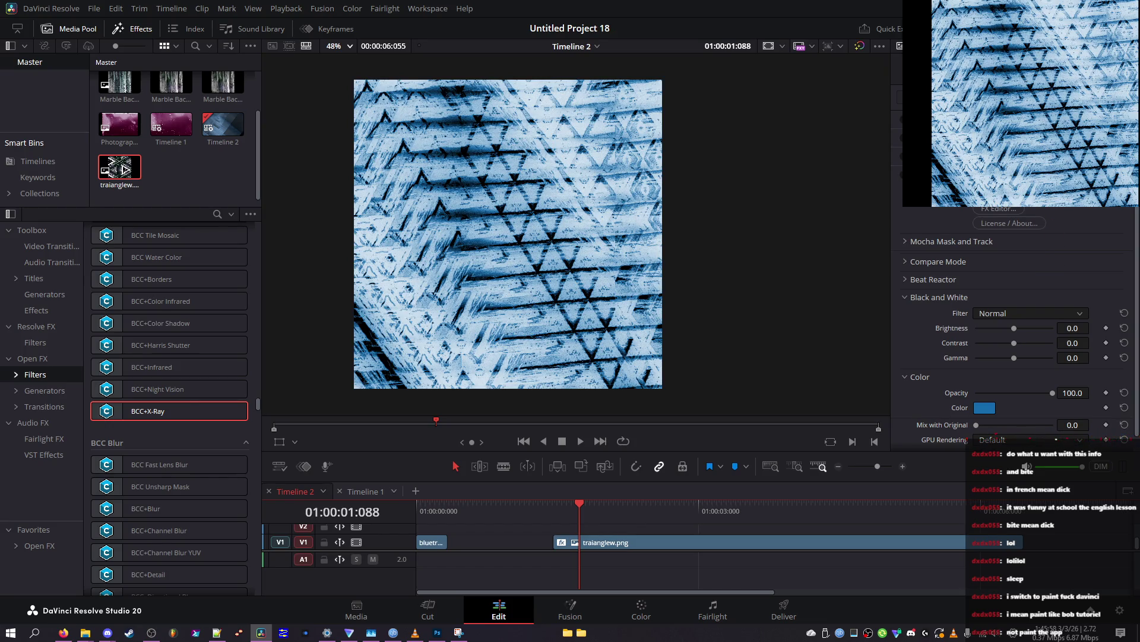
Step: Scroll down the effects list toward the Sapphire S_FlysEyeCircles filter
scroll(1088, 210, "down", 1)
scroll(1085, 445, "down", 1)
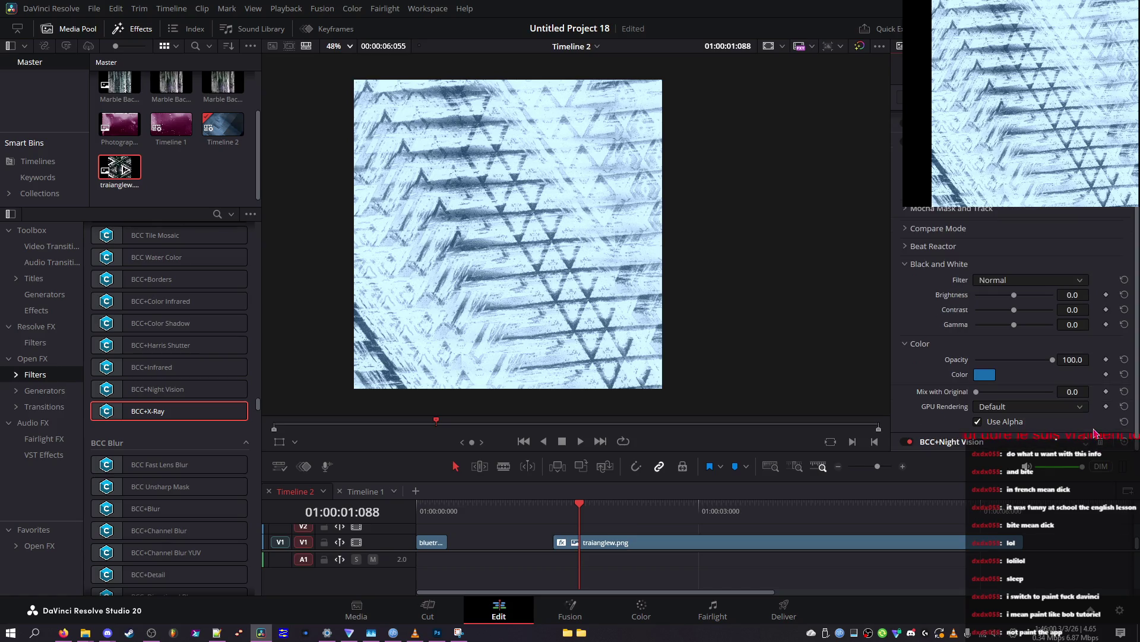
scroll(1093, 414, "down", 5)
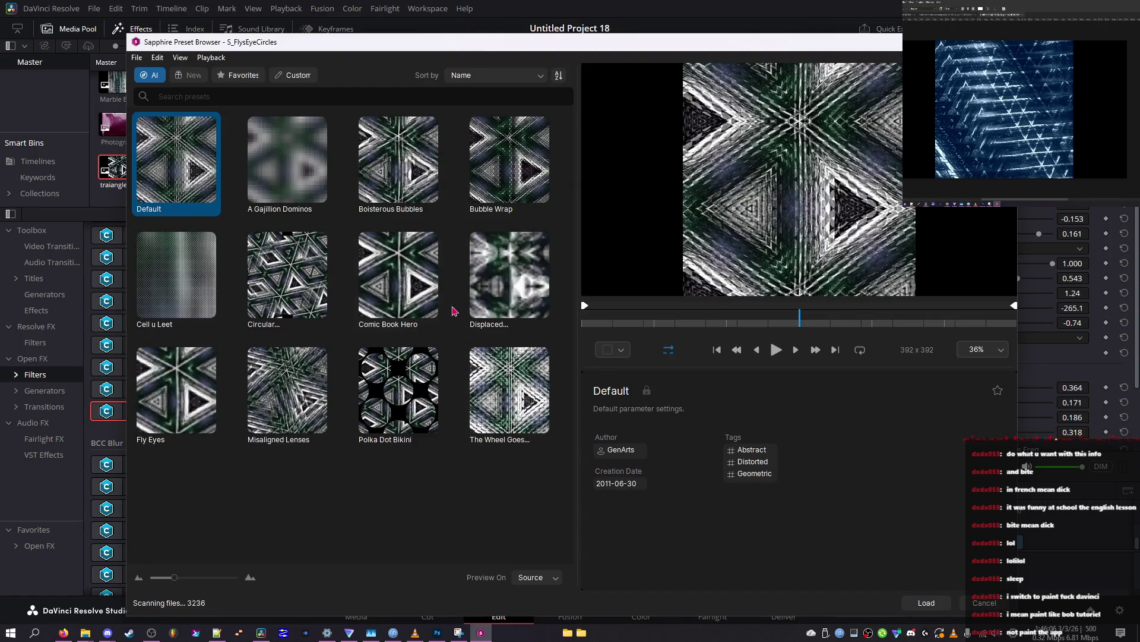
Step: Preview the Sapphire presets Polka Dot Bikini, Misaligned Lenses, Fly Eyes, Circular Disturbance and Cell u Leet
left_click(507, 277)
left_click(398, 392)
left_click(279, 376)
left_click(219, 373)
left_click(248, 314)
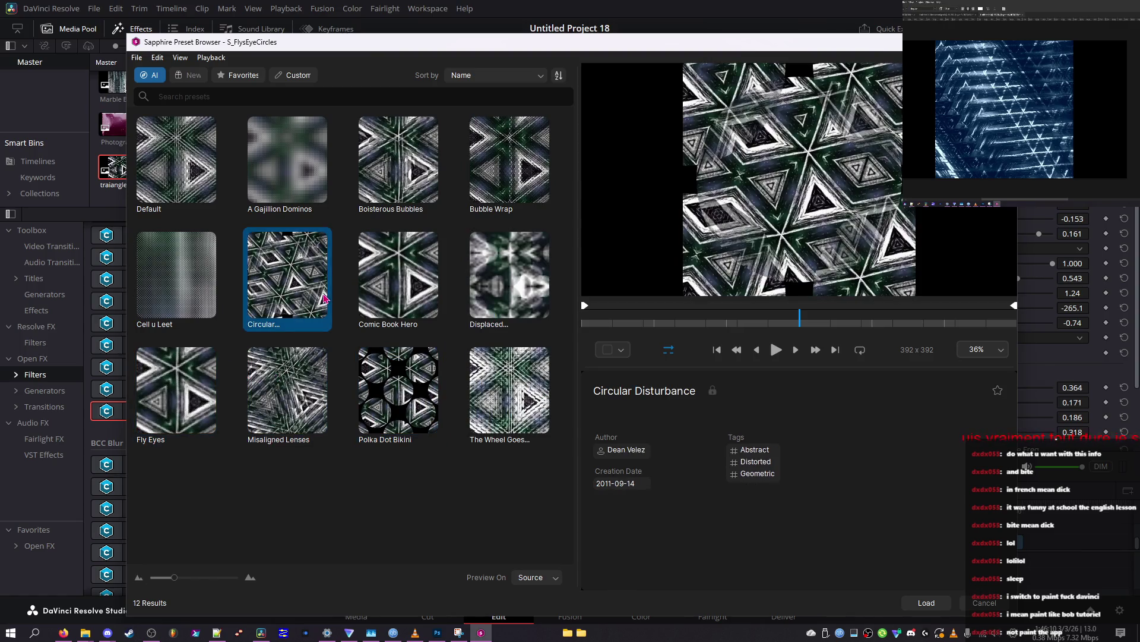
left_click(217, 312)
Step: Close the preset browser without loading a preset and bring up the BCC+X-Ray settings and FX Editor
left_click(983, 602)
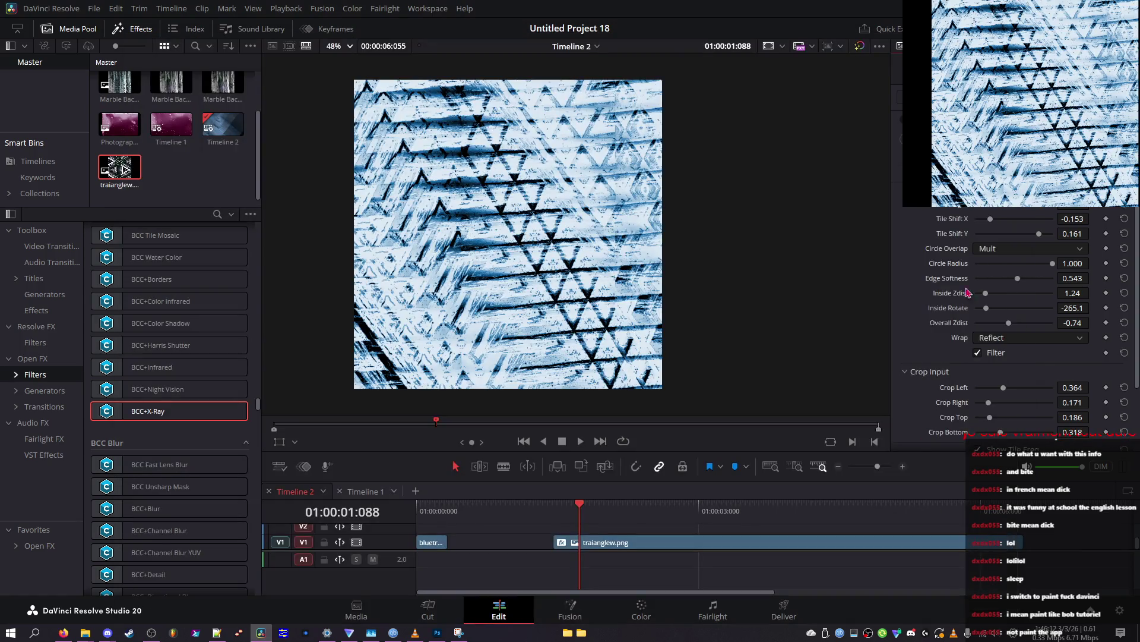
scroll(1015, 320, "down", 3)
left_click(946, 446)
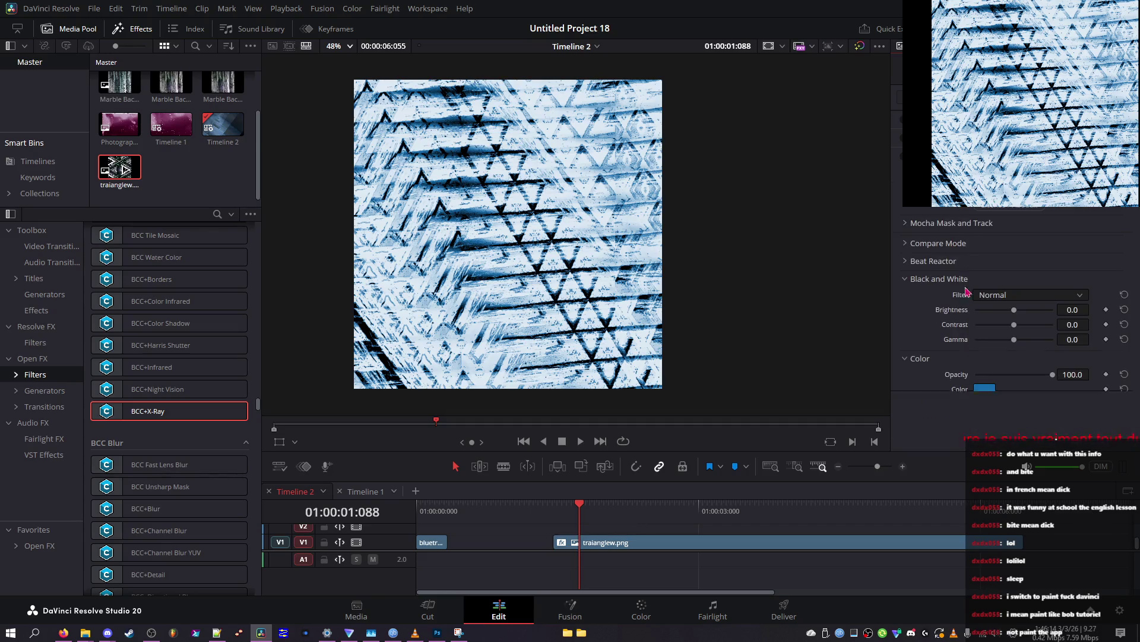
left_click(952, 221)
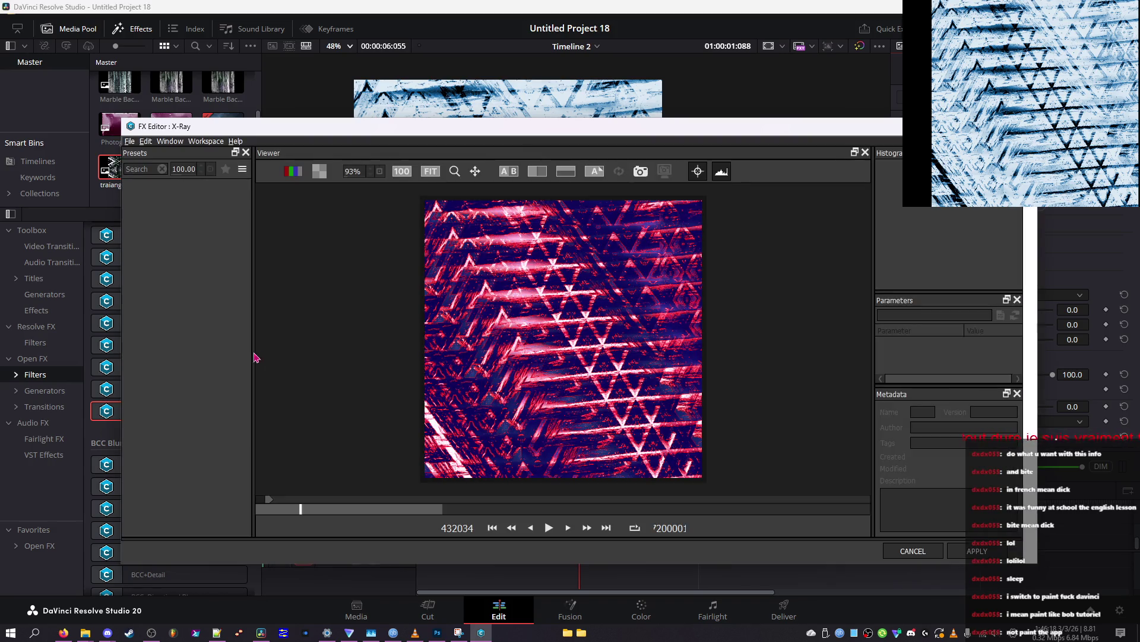
Step: Preview the Graphic Green 1, Graphic Orange and X-Ray 4 presets, ending on X-Ray 2
left_click(152, 369)
left_click(153, 290)
left_click(231, 305)
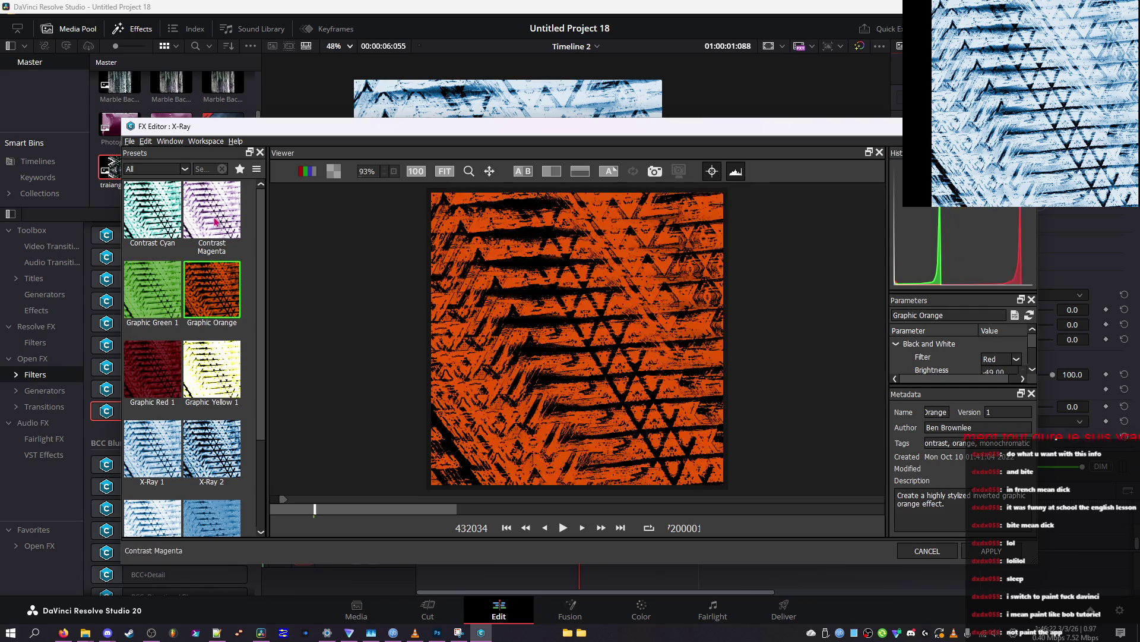
left_click(212, 445)
scroll(212, 356, "down", 2)
left_click(227, 429)
left_click(211, 341)
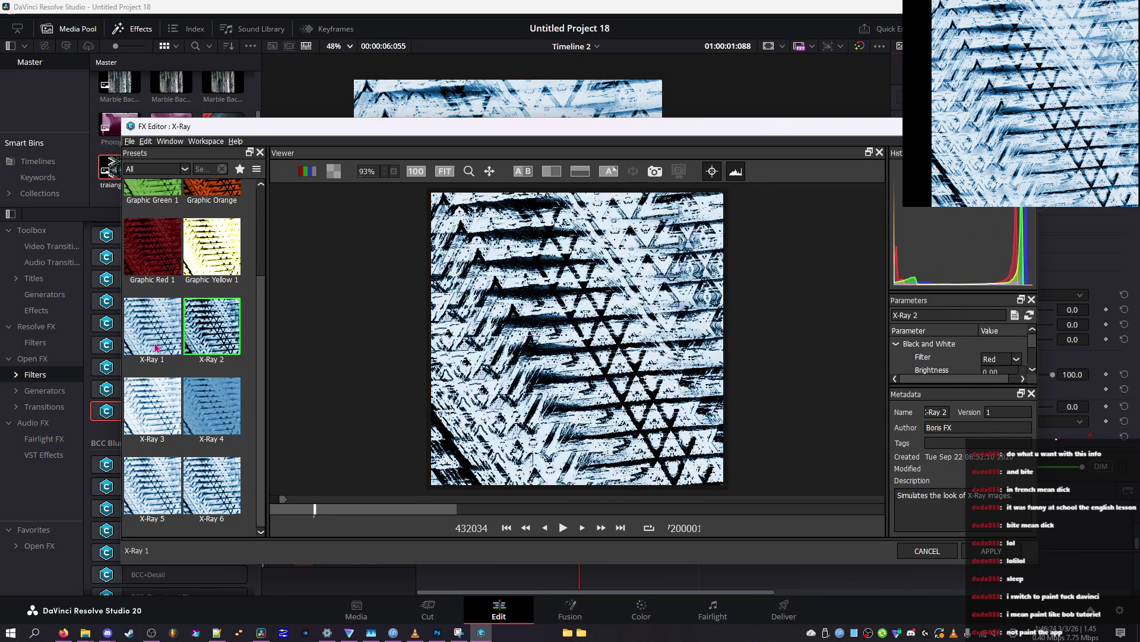